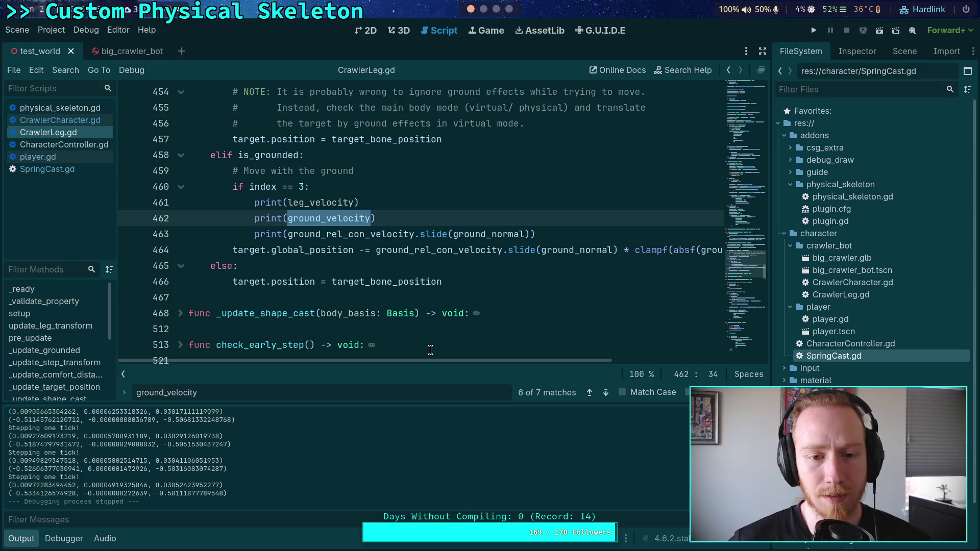
# - Wrap line 449's position difference in parentheses and divide it by step for leg_velocity
pyautogui.scroll(2, 430, 350)
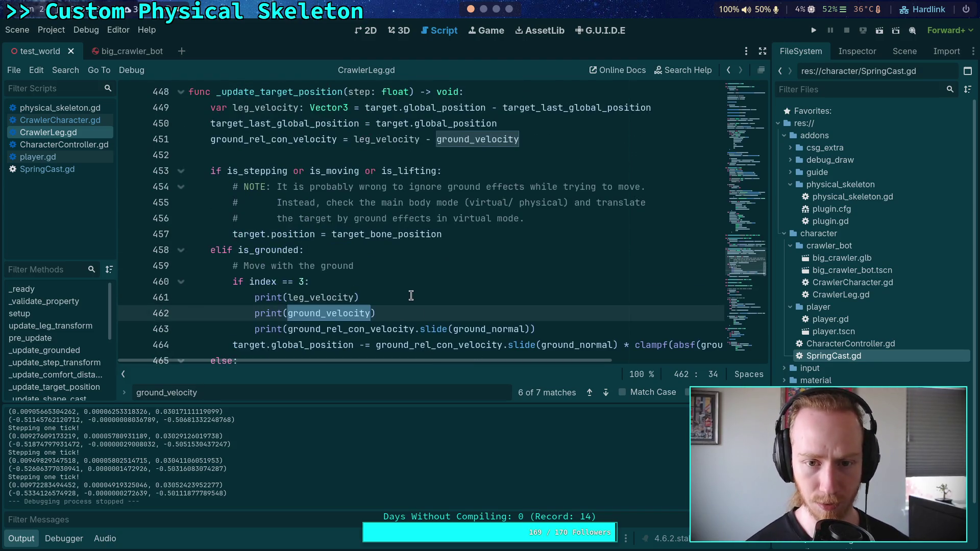
pyautogui.moveTo(441, 169)
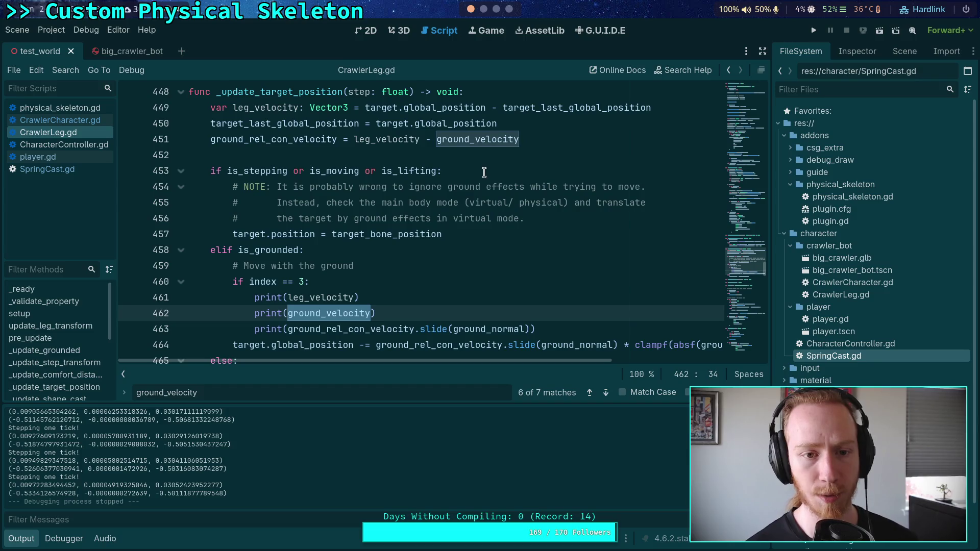
pyautogui.doubleClick(270, 108)
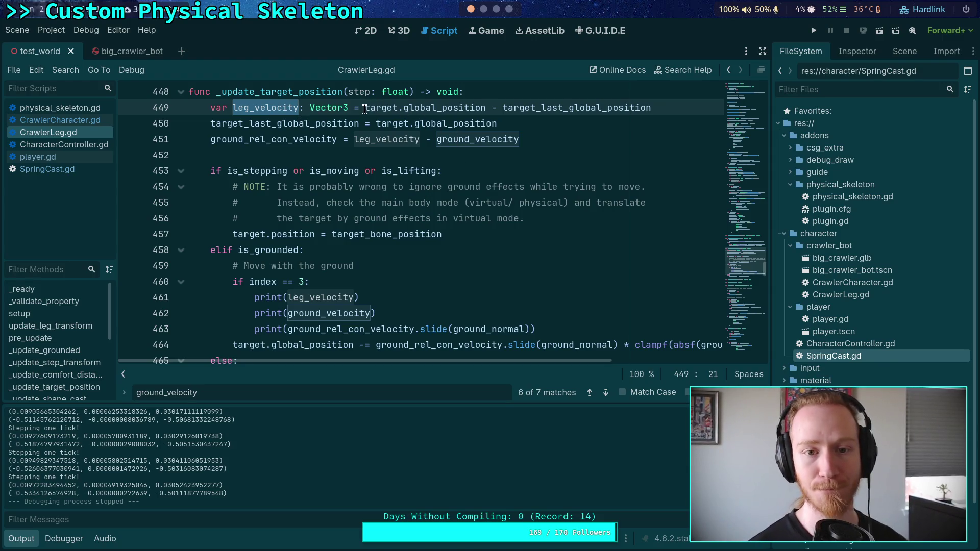
pyautogui.moveTo(366, 108); pyautogui.dragTo(666, 108)
pyautogui.write('(')
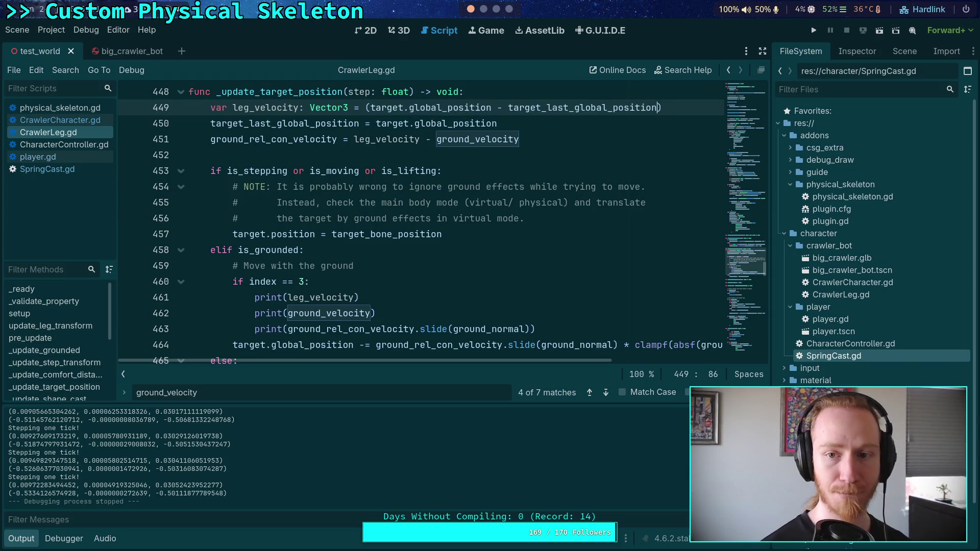
pyautogui.write(' / step')
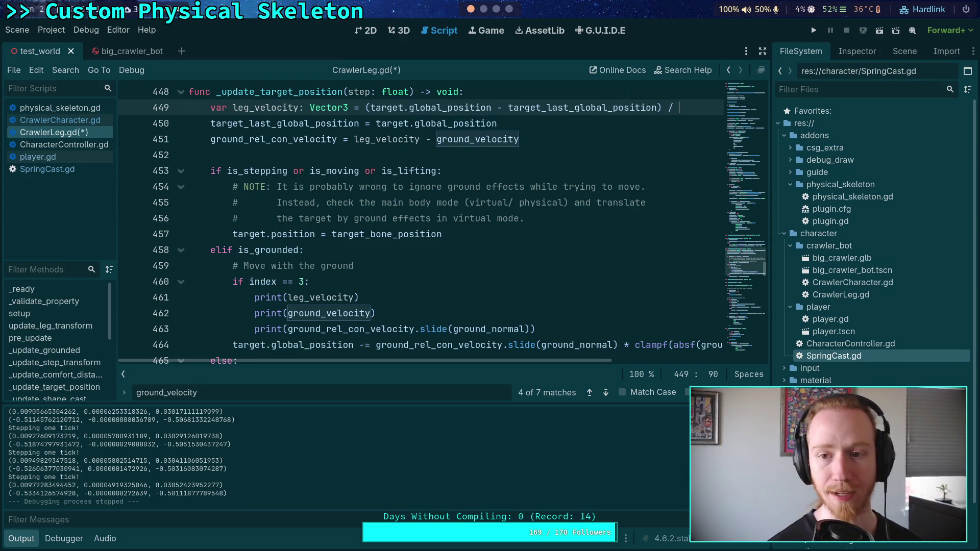
# - Save CrawlerLeg.gd and launch the project
pyautogui.hotkey('ctrl', 's')
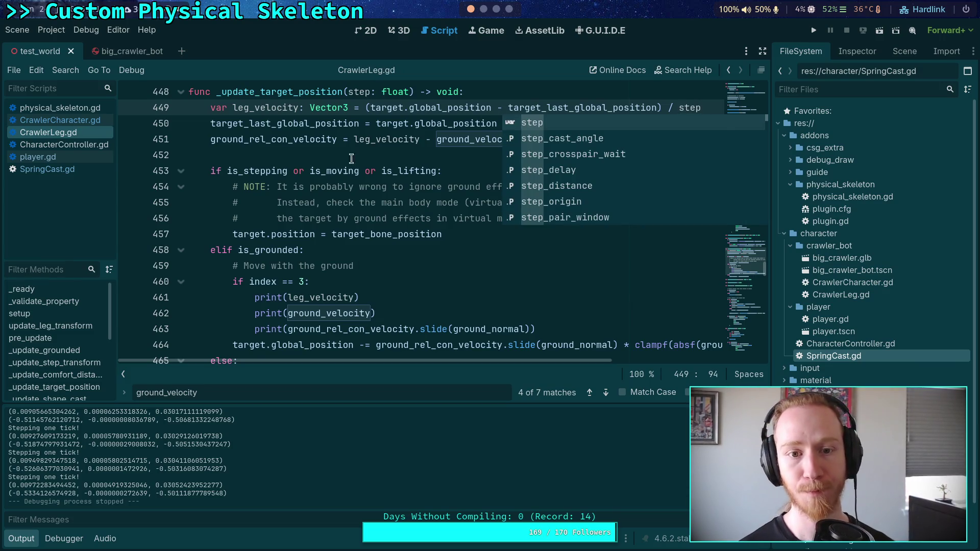
pyautogui.click(358, 156)
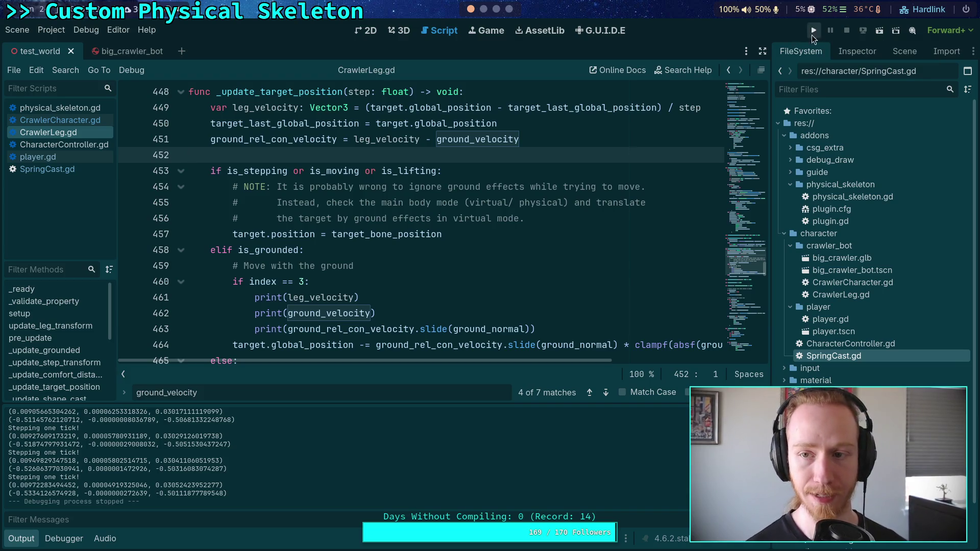
pyautogui.click(814, 30)
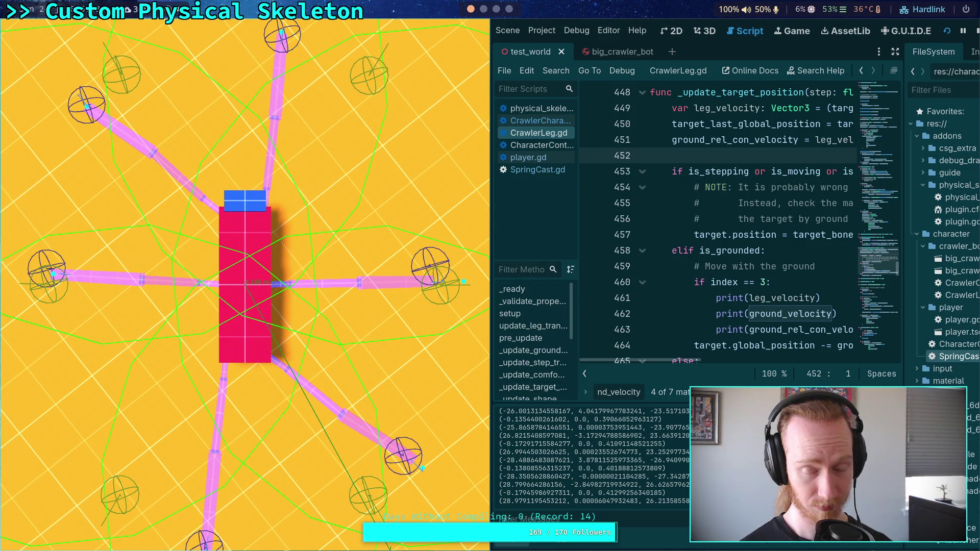
# - Advance the crawler two physics ticks, let it run freely, then stop the game
pyautogui.press('space')
pyautogui.press('space')
pyautogui.press('space')
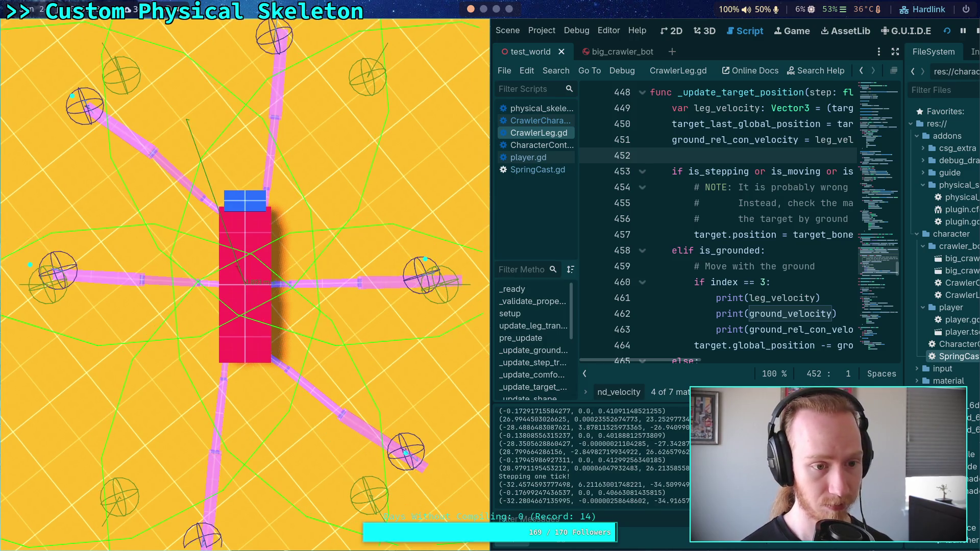
pyautogui.press('space')
pyautogui.press('space')
pyautogui.press('space')
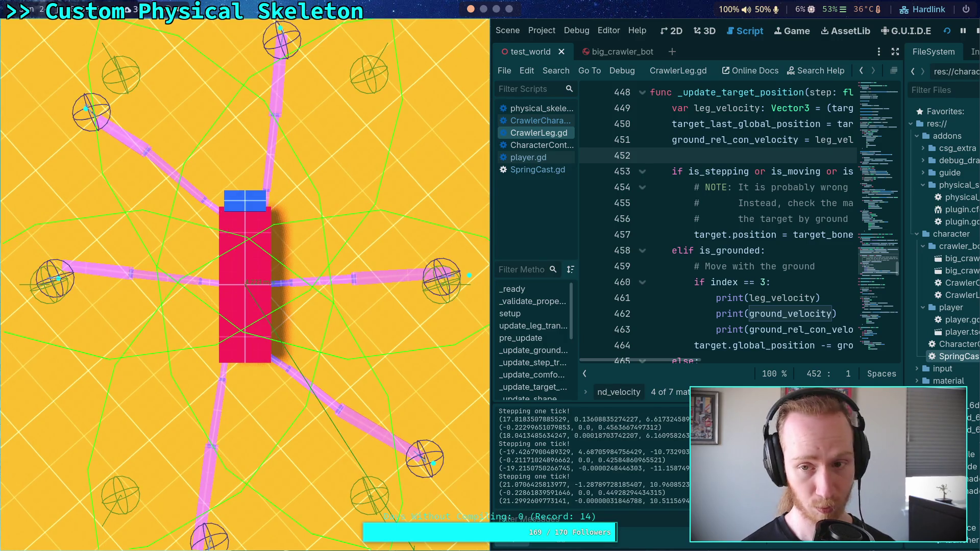
pyautogui.click(367, 260)
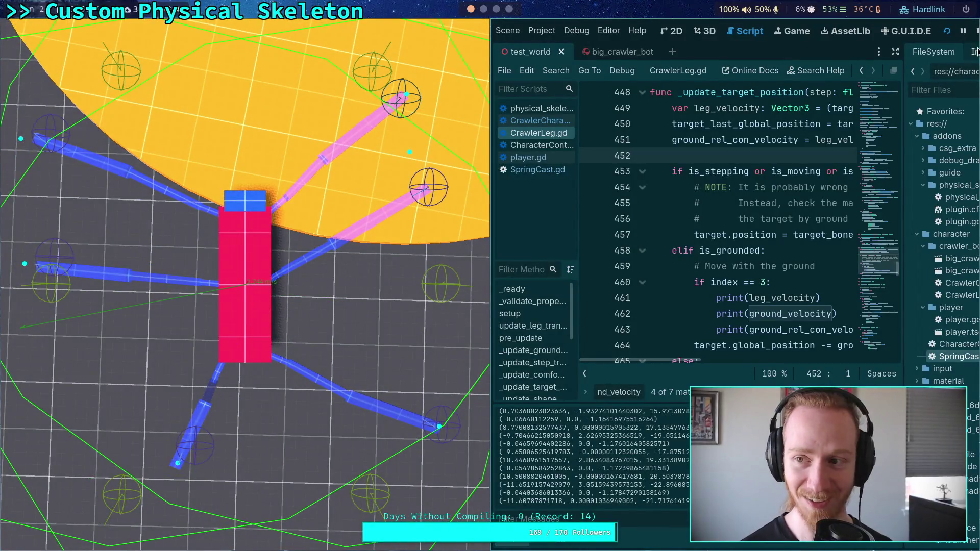
pyautogui.click(977, 31)
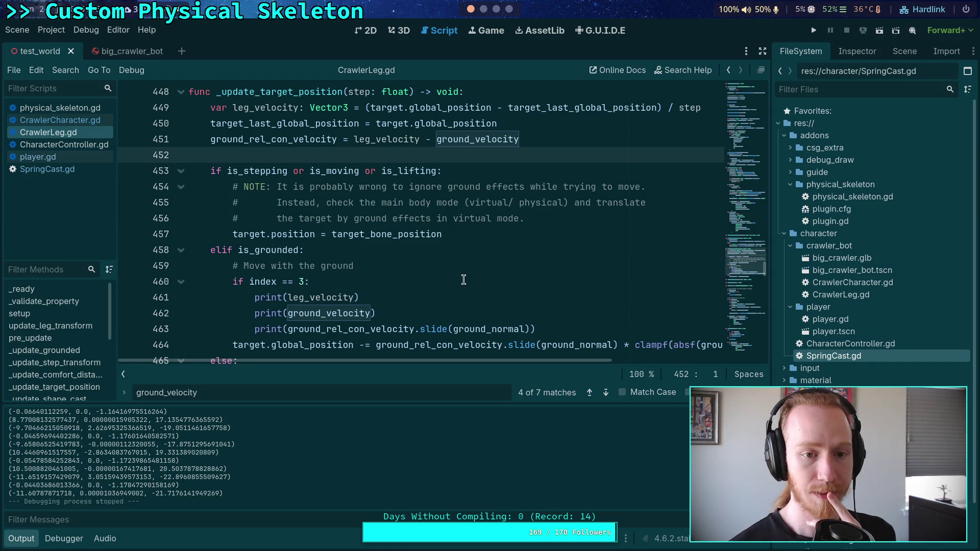
# - Label the leg_velocity print on line 461 as 'leg: %s'
pyautogui.scroll(-1, 463, 277)
pyautogui.click(289, 250)
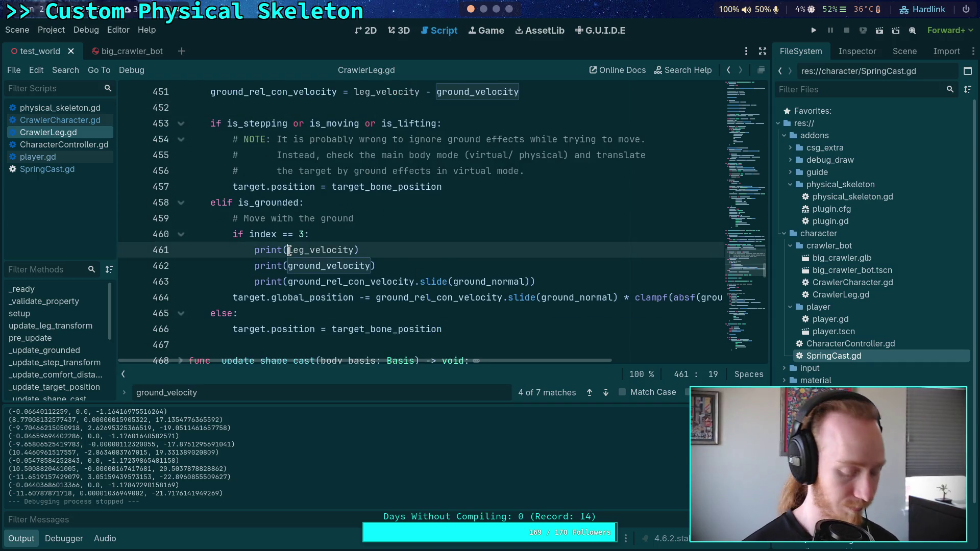
pyautogui.write("''")
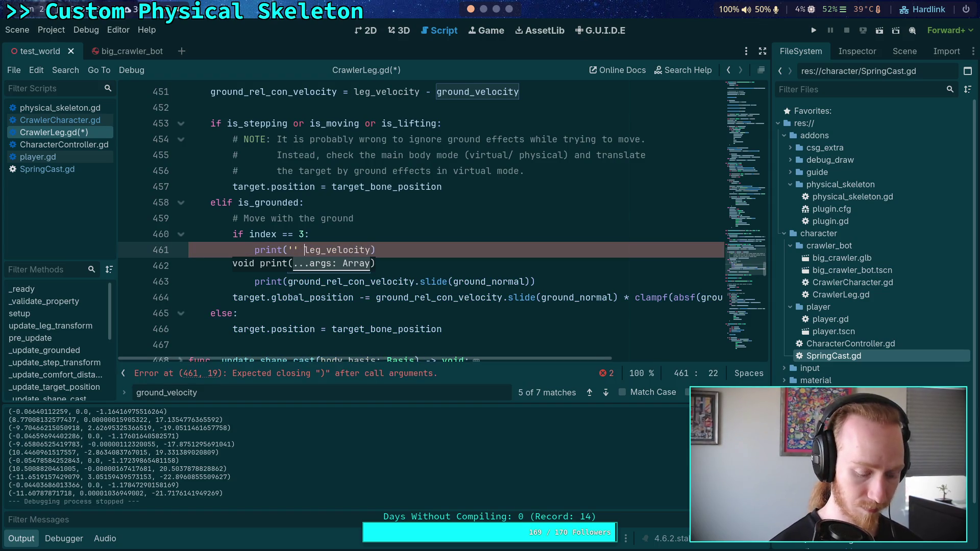
pyautogui.write(' ^')
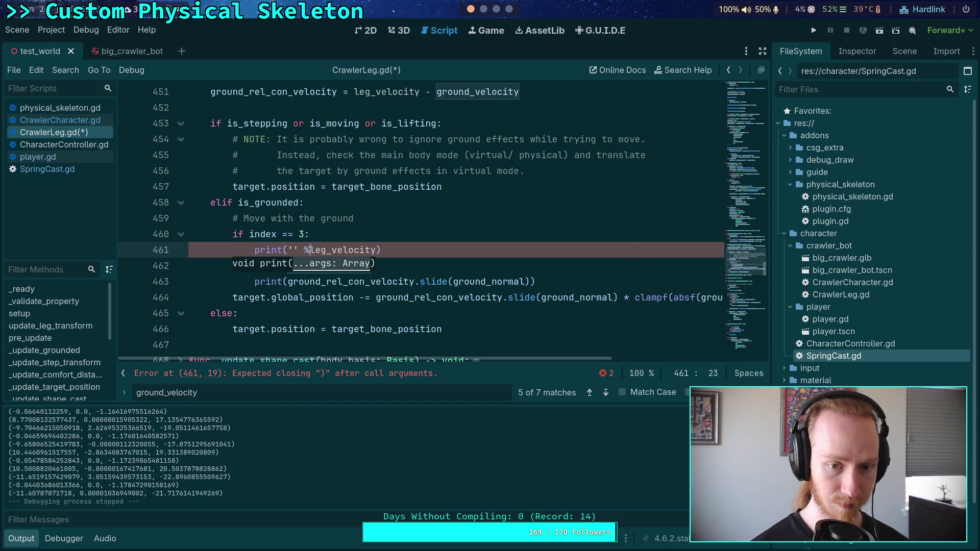
pyautogui.click(294, 250)
pyautogui.write('leg: ')
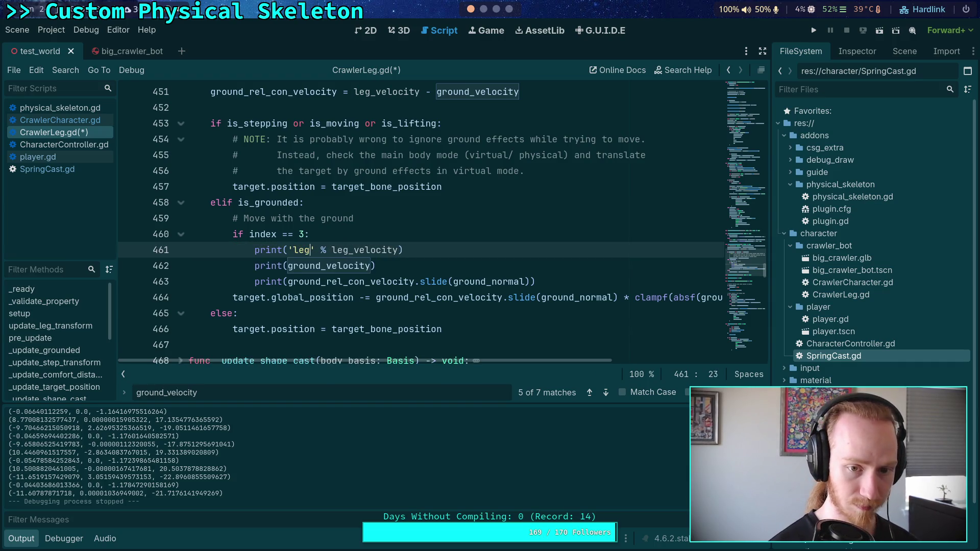
pyautogui.write('%s')
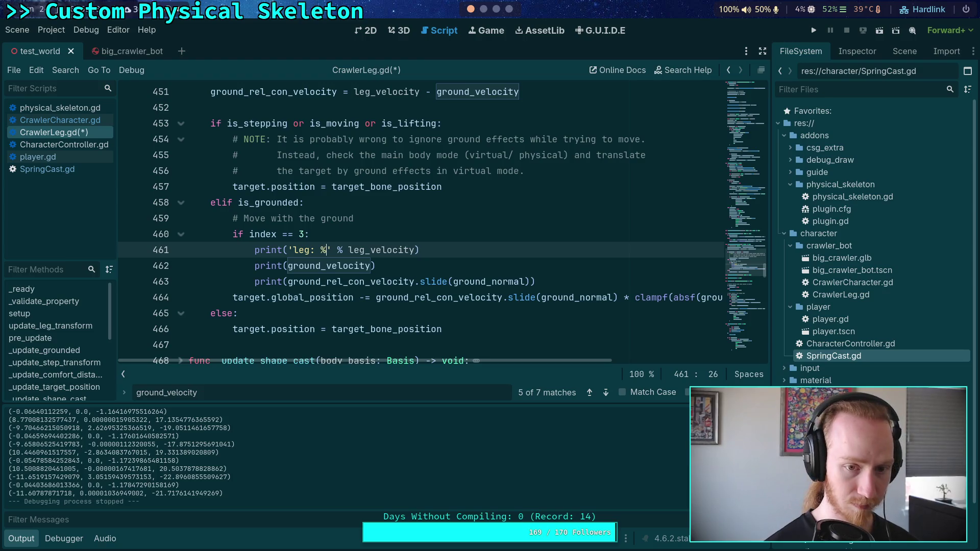
pyautogui.press('Escape')
# - Label the next two prints 'ground: %s' and 'rel: %s'
pyautogui.press('Down')
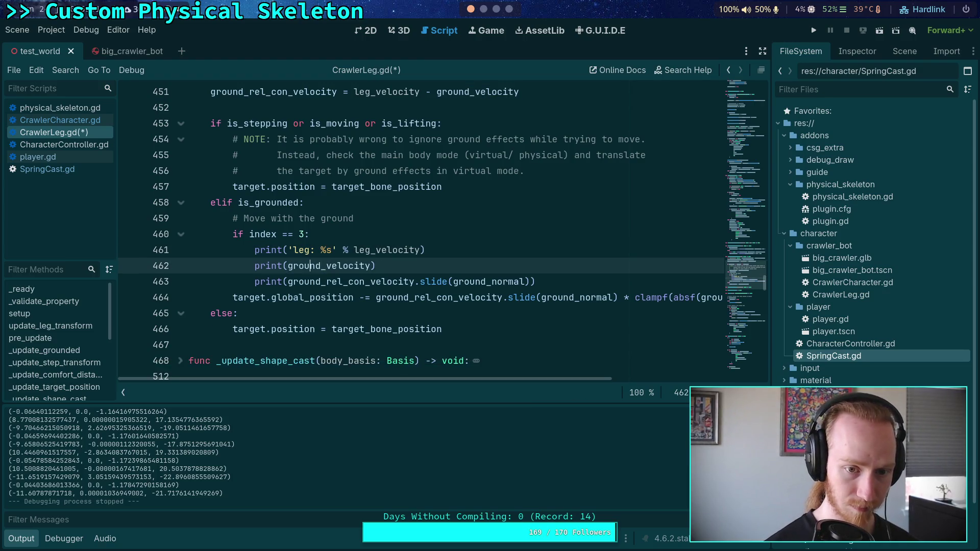
pyautogui.write("'ground:")
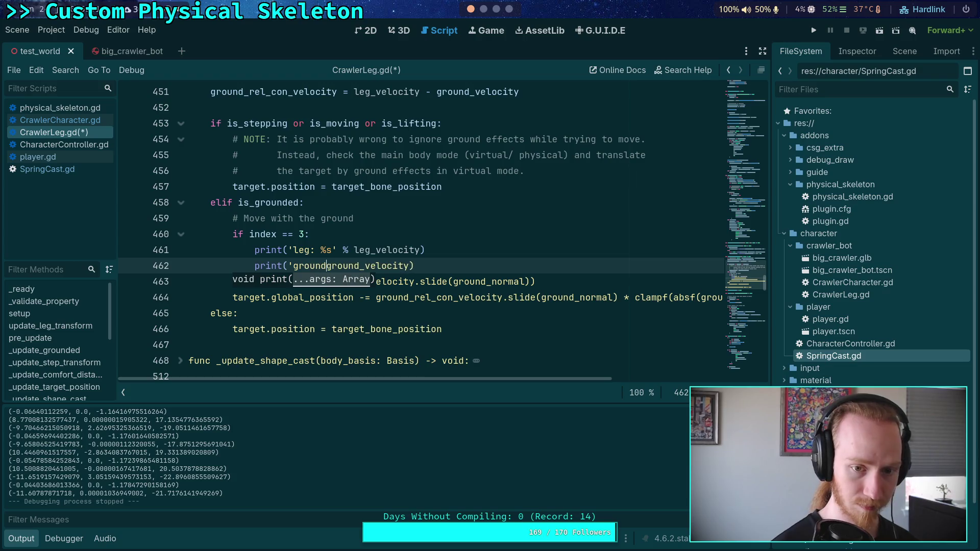
pyautogui.write(" %s'")
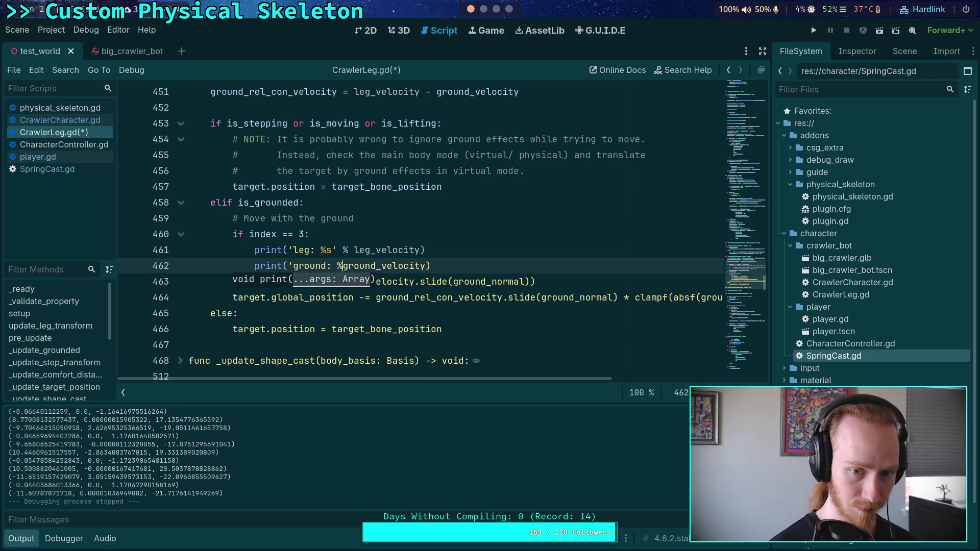
pyautogui.write(' %')
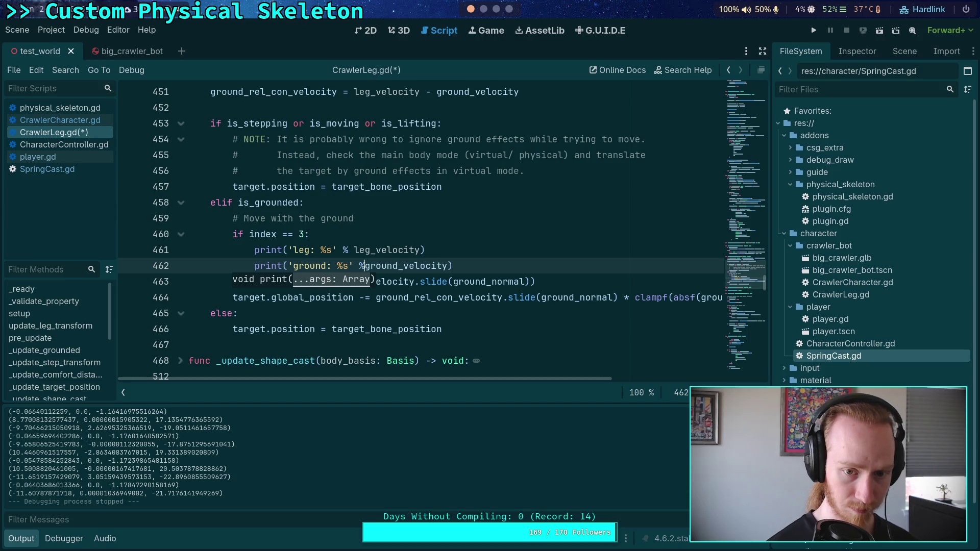
pyautogui.click(298, 202)
pyautogui.click(287, 281)
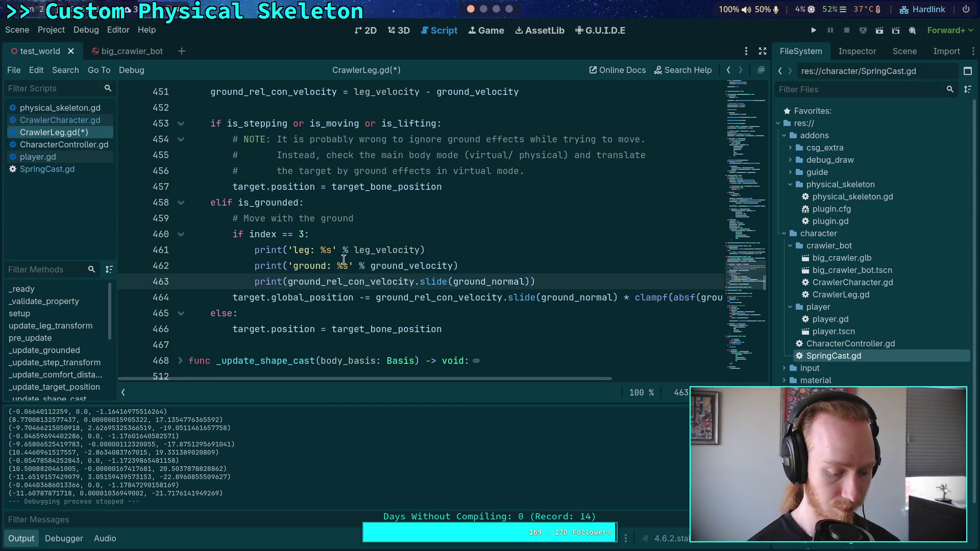
pyautogui.write("'")
pyautogui.write('rel')
pyautogui.write(': %s')
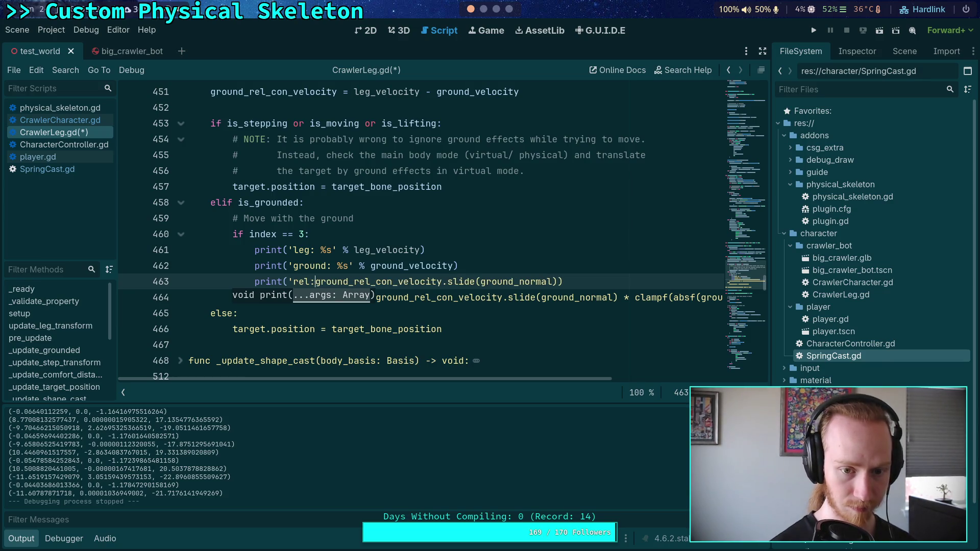
pyautogui.write("' %")
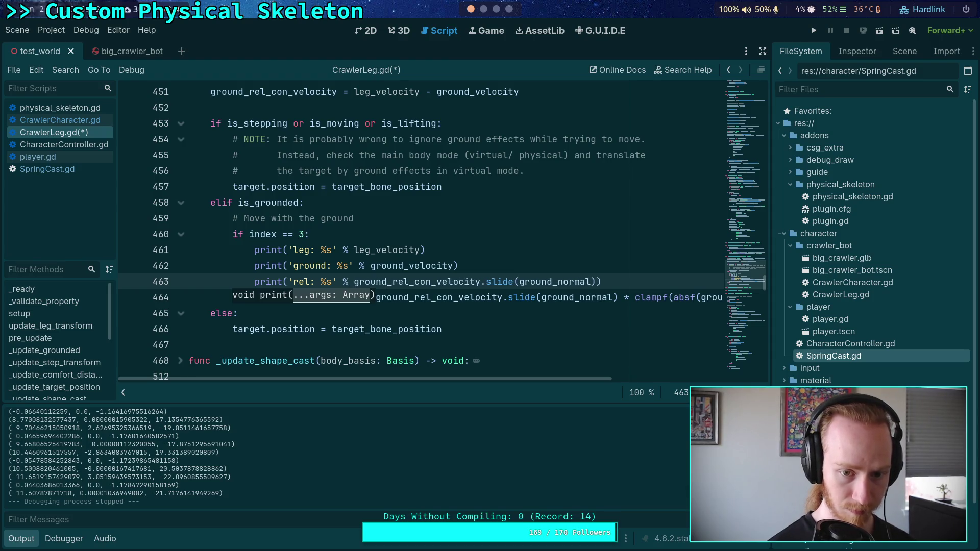
# - Save CrawlerLeg.gd and rerun the project
pyautogui.hotkey('ctrl', 's')
pyautogui.click(403, 231)
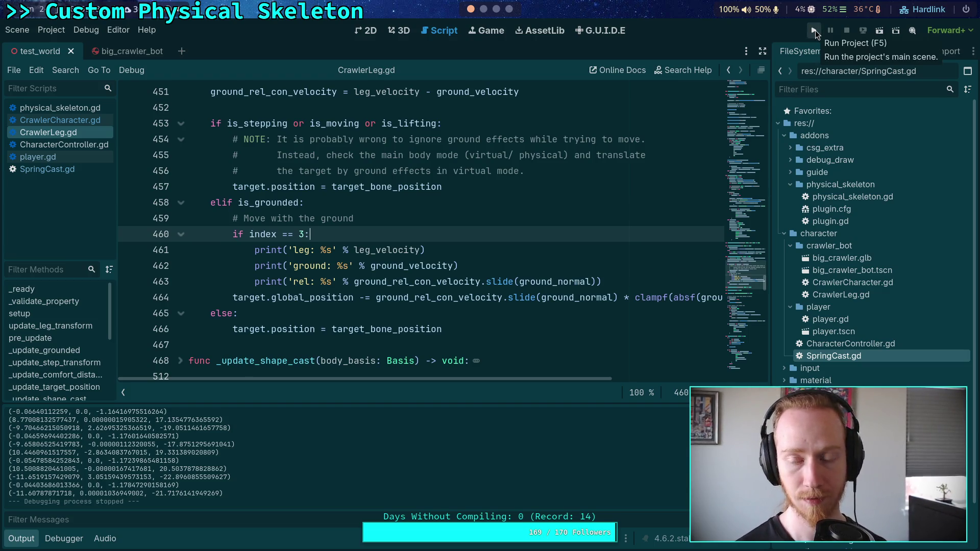
pyautogui.click(815, 31)
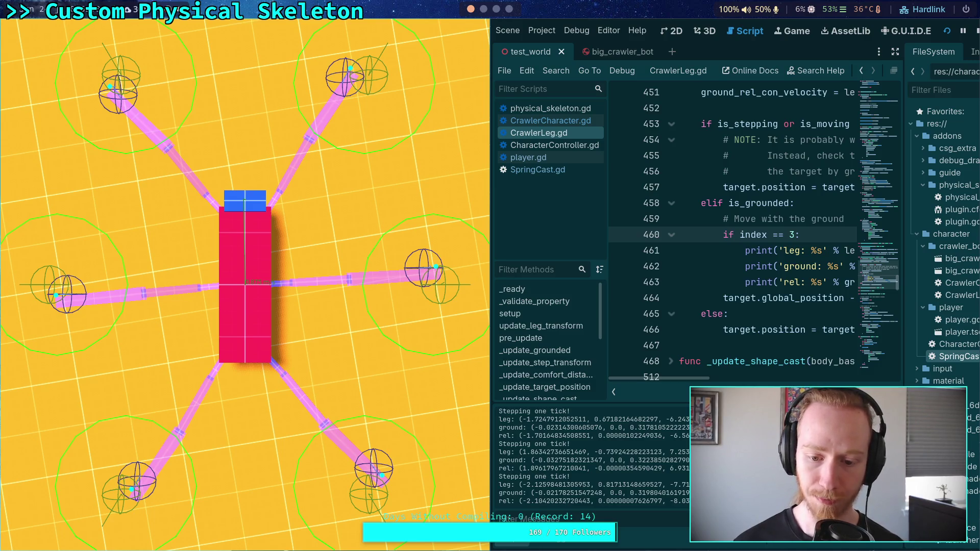
# - Step the crawler two ticks to read the leg/ground/rel values, then stop it
pyautogui.press('space')
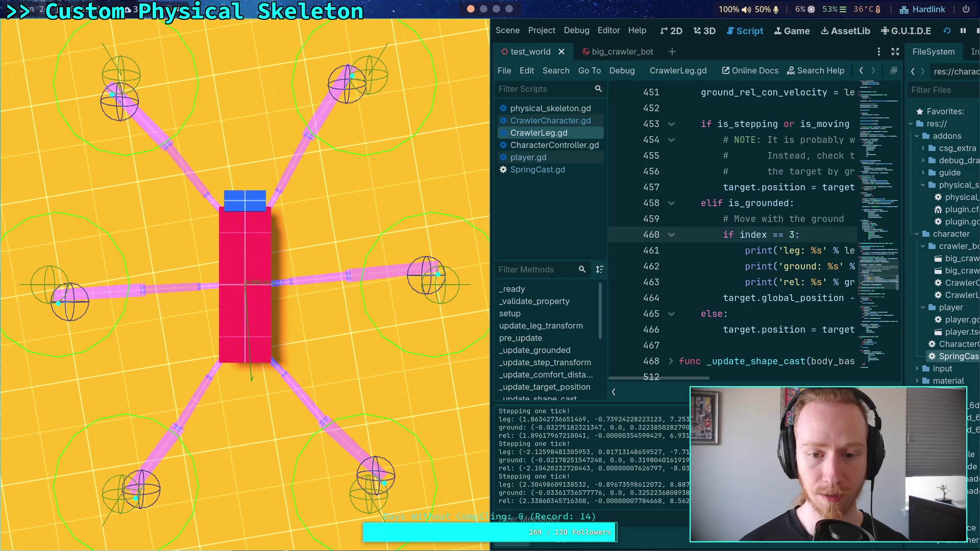
pyautogui.press('space')
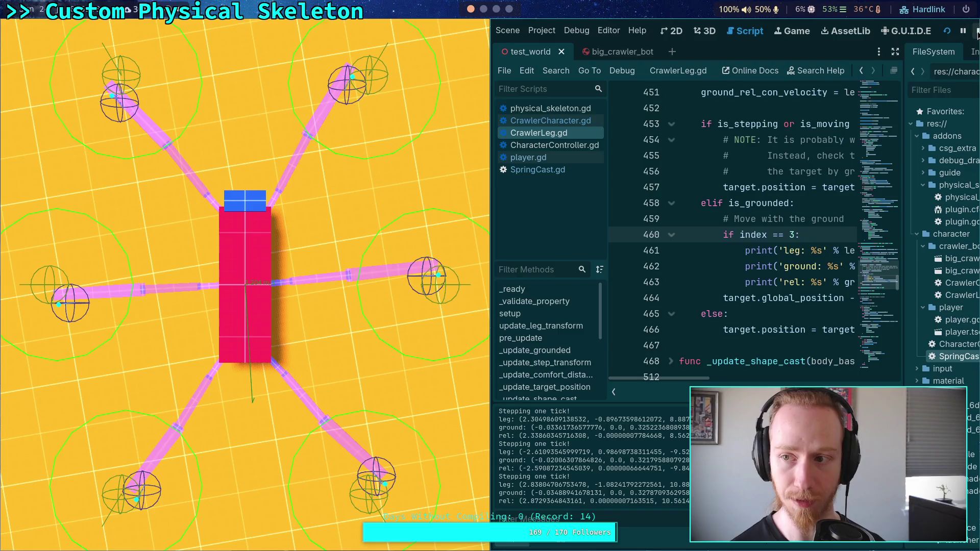
pyautogui.click(976, 31)
# - Relaunch the game and step it nine more physics ticks
pyautogui.click(813, 30)
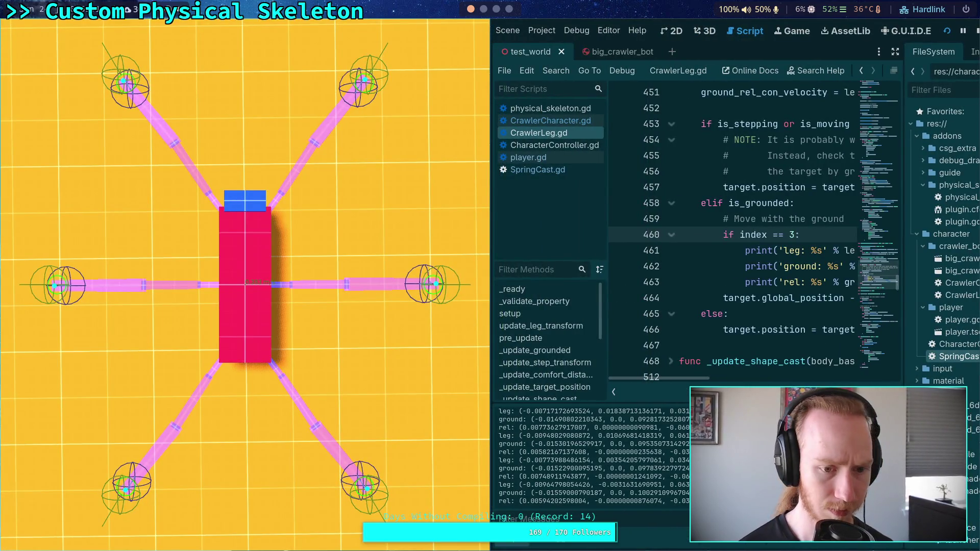
pyautogui.press('space')
pyautogui.press('space')
pyautogui.press('space')
pyautogui.press('space')
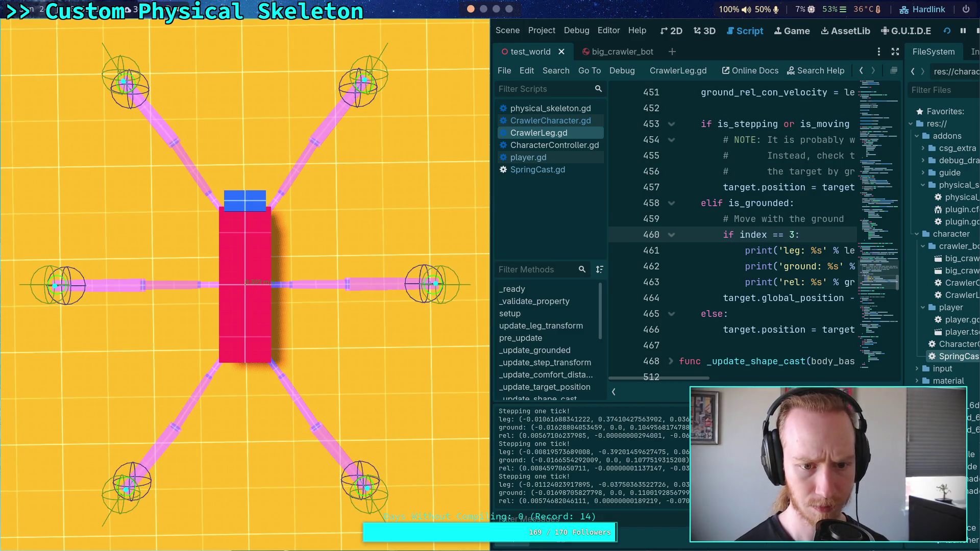
pyautogui.press('space')
pyautogui.press('space')
pyautogui.press('space')
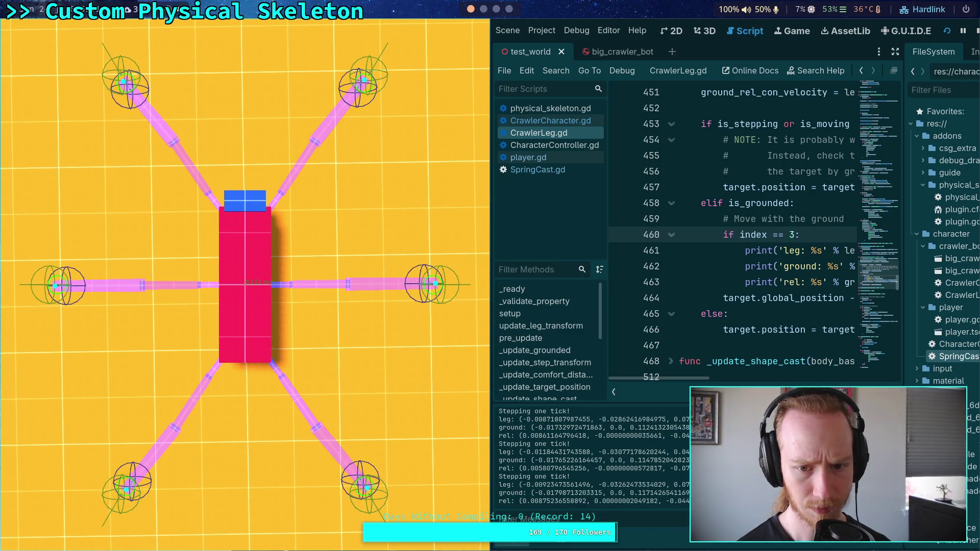
pyautogui.press('space')
pyautogui.press('space')
pyautogui.press('space')
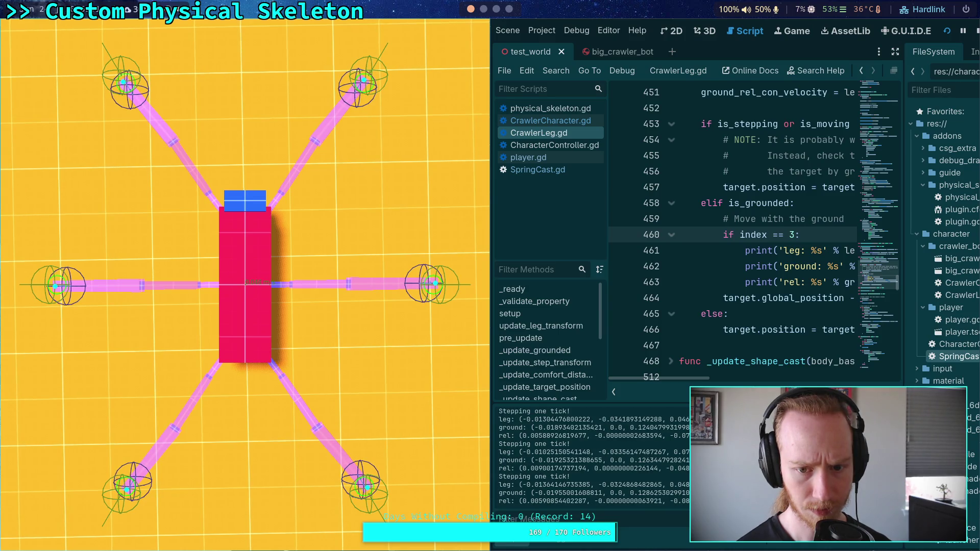
pyautogui.press('space')
pyautogui.press('space')
pyautogui.press('space')
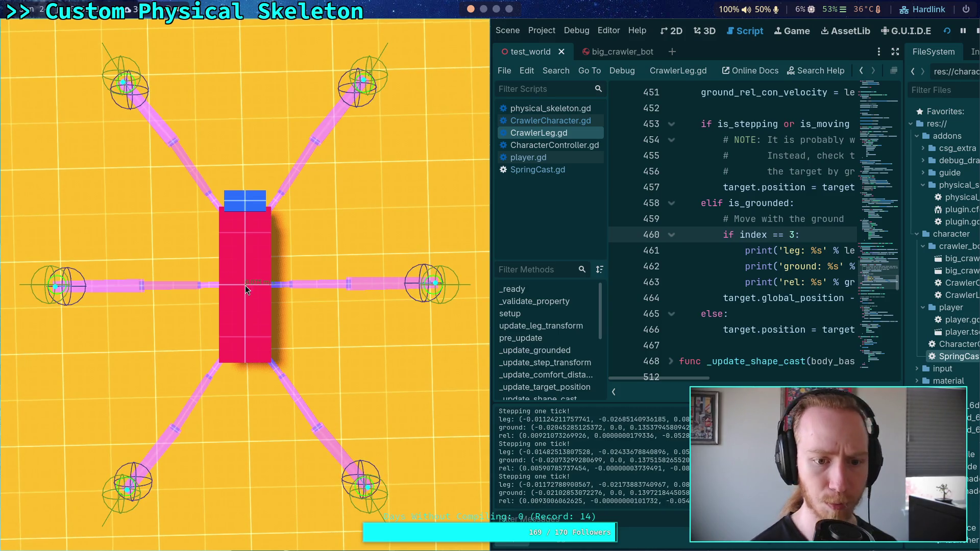
pyautogui.press('space')
pyautogui.press('space')
pyautogui.press('space')
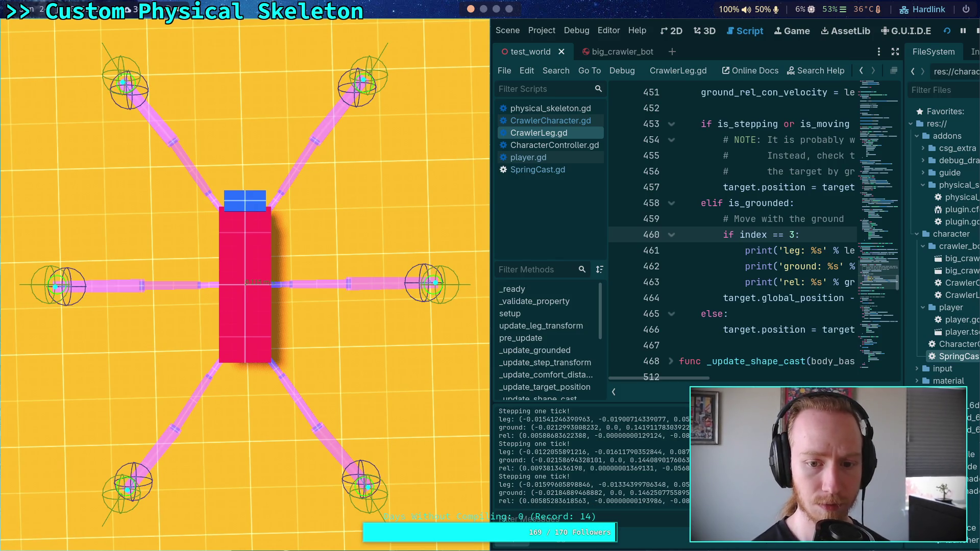
pyautogui.press('space')
pyautogui.press('space')
pyautogui.press('space')
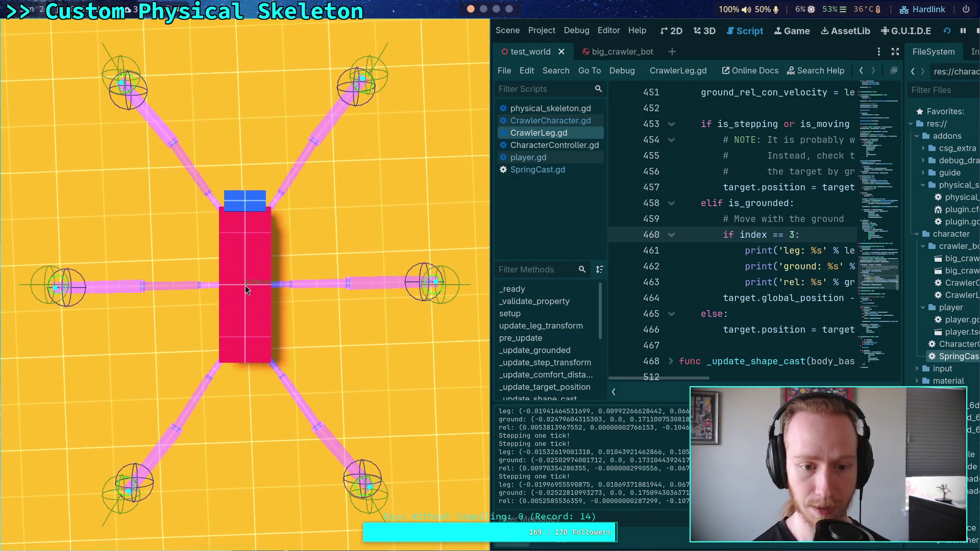
pyautogui.press('space')
pyautogui.press('space')
pyautogui.press('space')
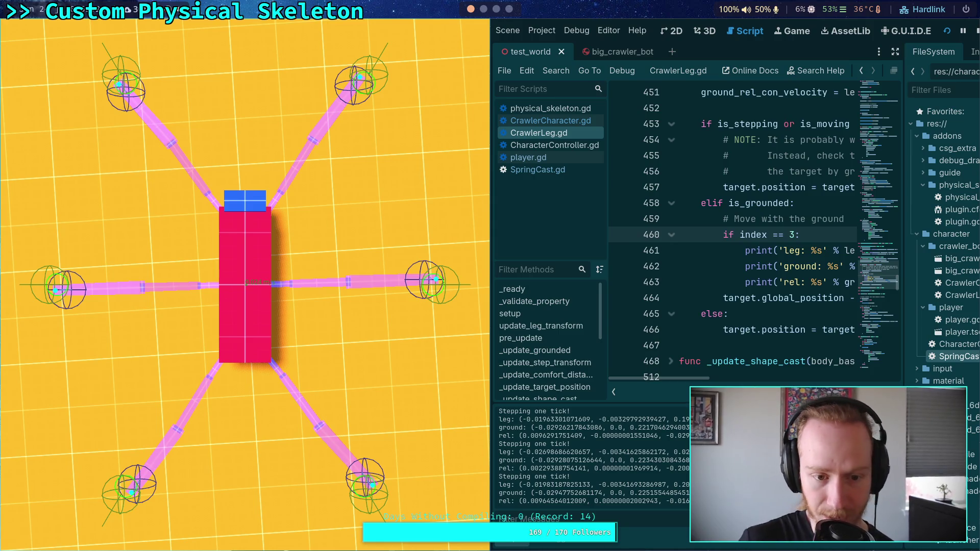
pyautogui.press('space')
pyautogui.press('space')
pyautogui.press('space')
pyautogui.press('space')
pyautogui.press('space')
pyautogui.press('space')
pyautogui.press('space')
pyautogui.press('space')
pyautogui.press('space')
pyautogui.press('space')
pyautogui.press('space')
pyautogui.press('space')
pyautogui.press('space')
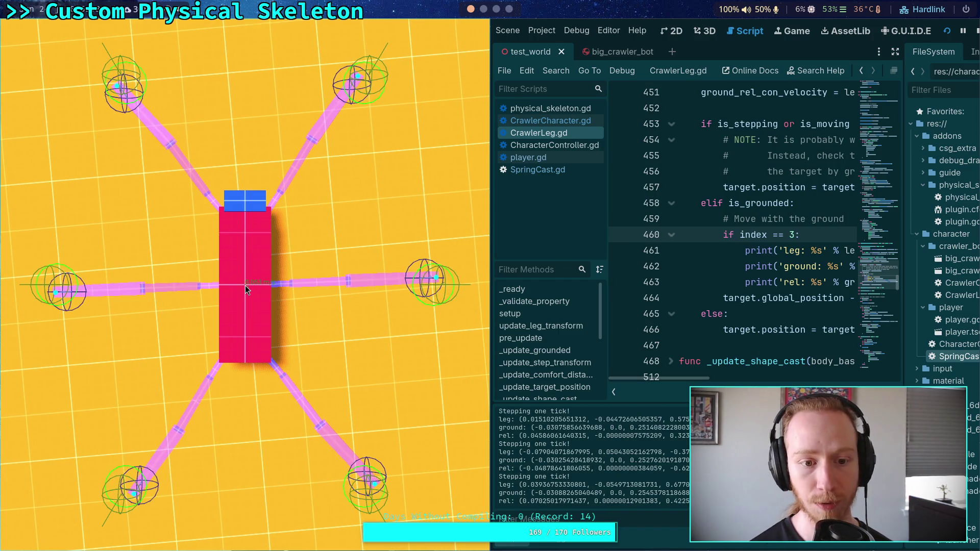
pyautogui.press('space')
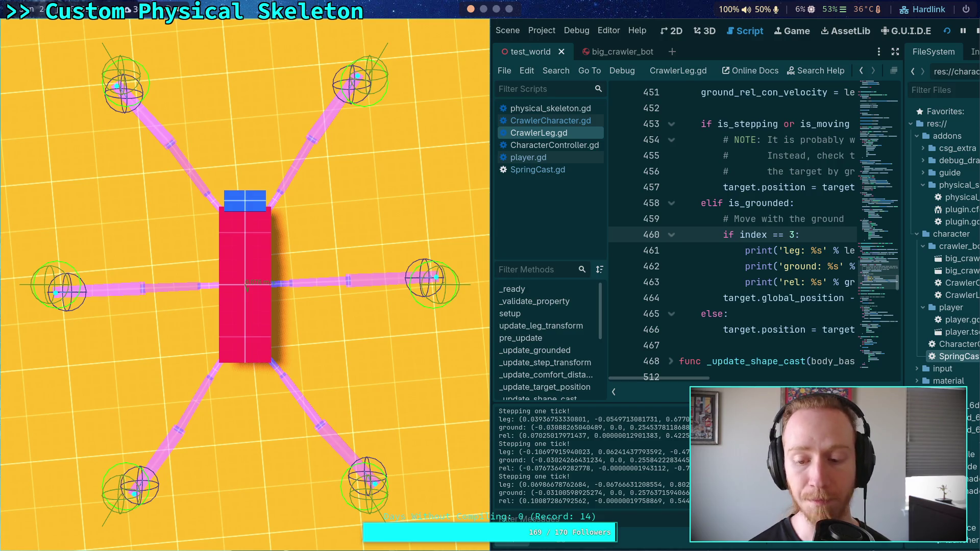
# - Stop the scene with F8 and select the index 3 print lines 460–463
pyautogui.press('F8')
pyautogui.click(481, 312)
pyautogui.moveTo(612, 281)
pyautogui.mouseDown()
pyautogui.moveTo(250, 266)
pyautogui.moveTo(118, 234)
pyautogui.mouseUp()
# - Delete the index 3 debug print block and save CrawlerLeg.gd
pyautogui.press('BackSpace')
pyautogui.press('BackSpace')
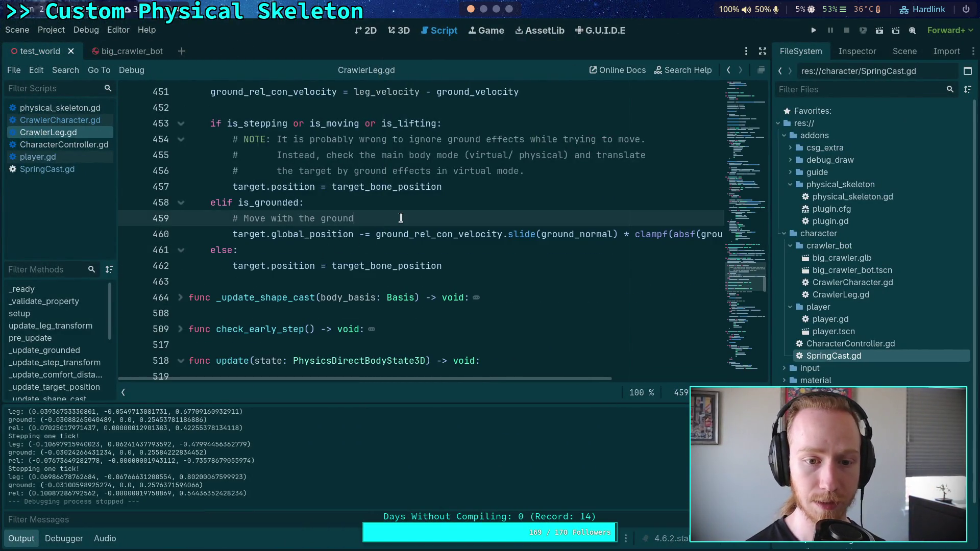
pyautogui.scroll(1, 401, 218)
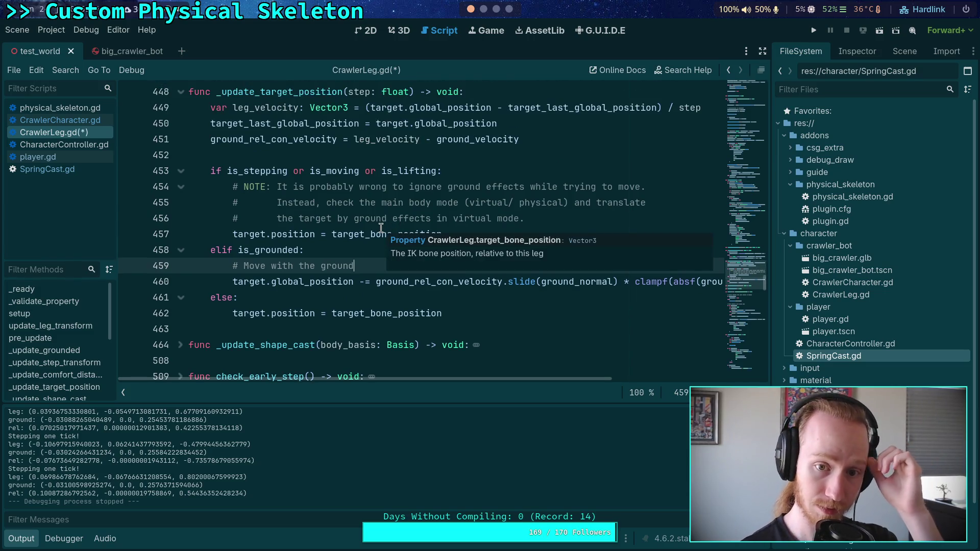
pyautogui.click(324, 234)
pyautogui.hotkey('ctrl', 's')
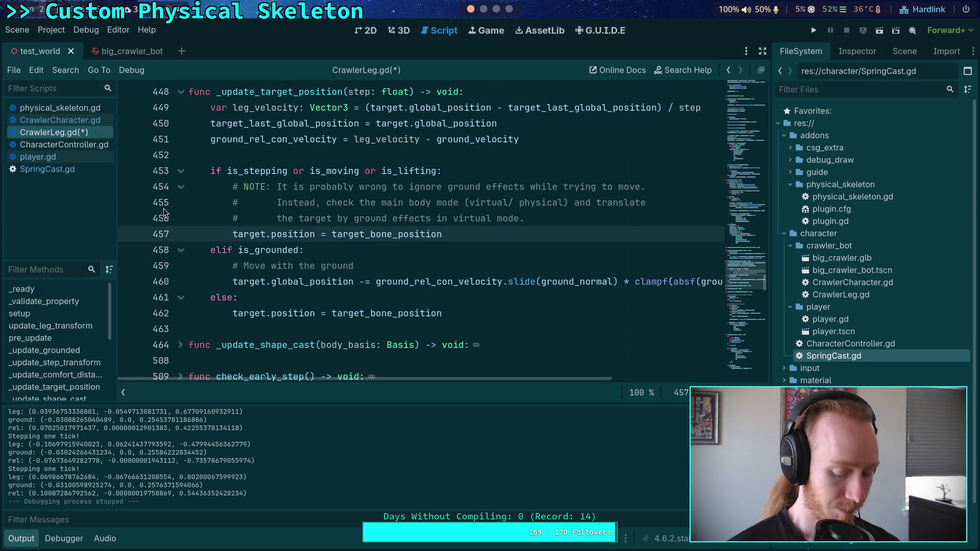
# - Switch to CrawlerCharacter.gd and highlight leg_force on line 286 to see its uses
pyautogui.hotkey('alt', 'Left')
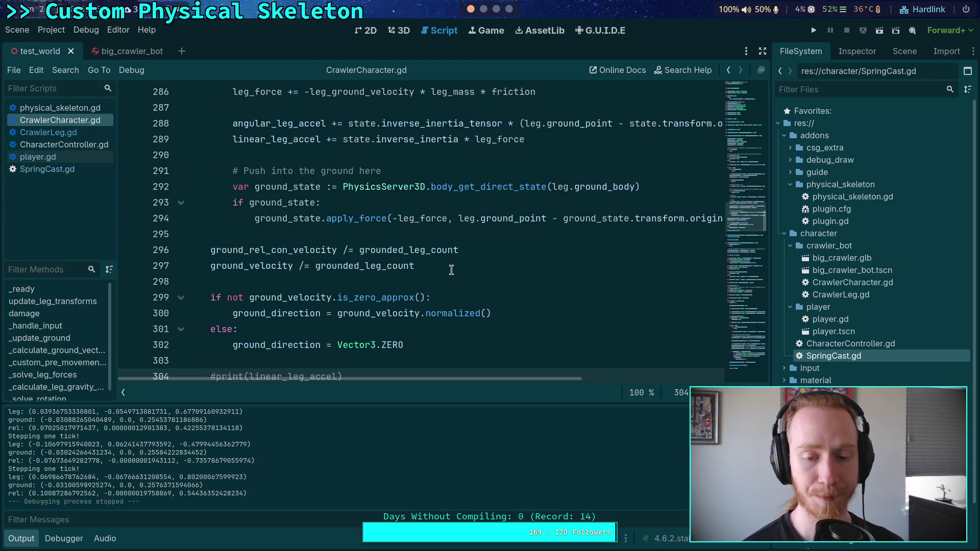
pyautogui.scroll(1, 400, 286)
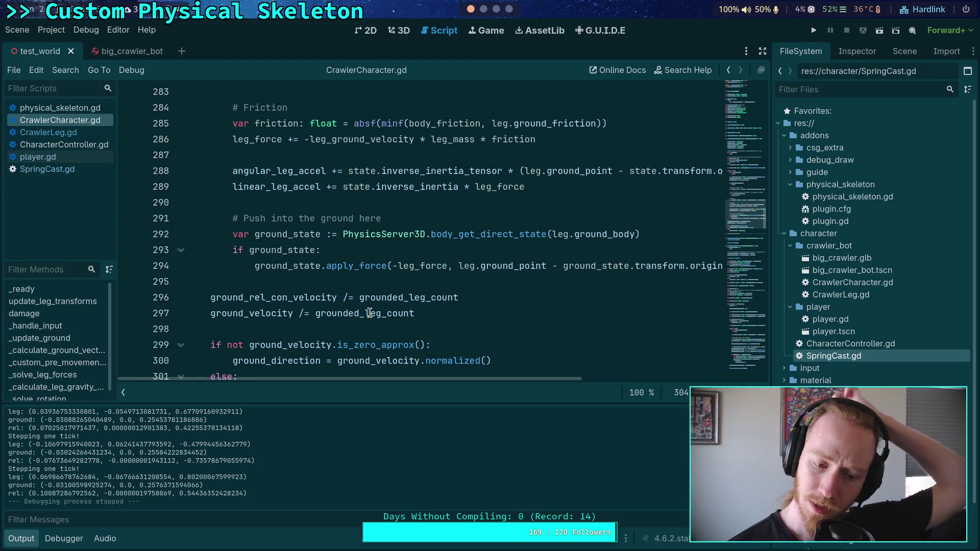
pyautogui.moveTo(369, 313)
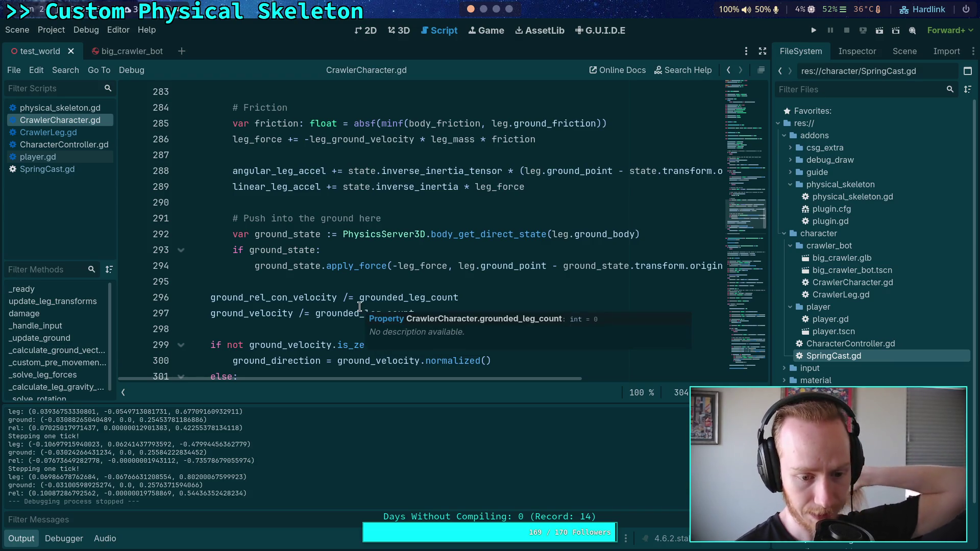
pyautogui.moveTo(286, 265)
pyautogui.scroll(1, 287, 266)
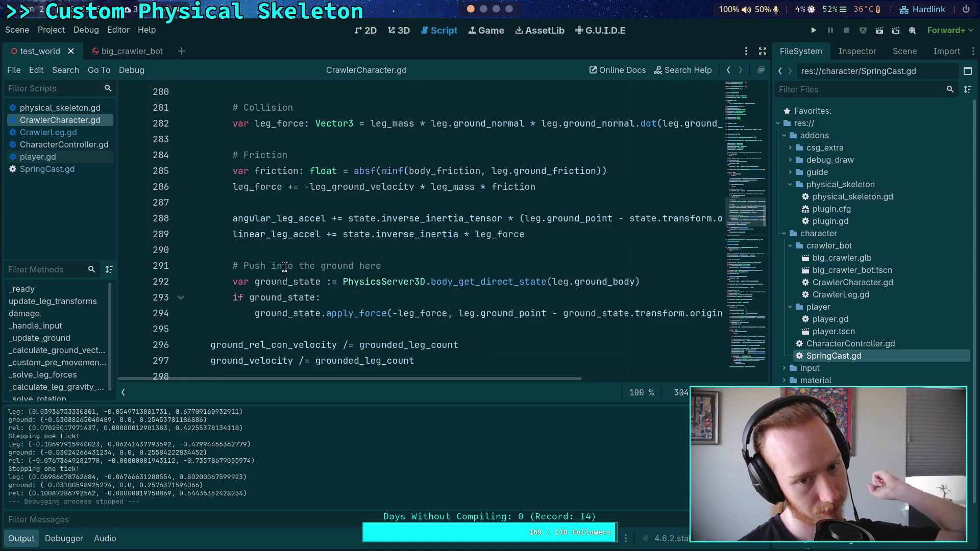
pyautogui.click(326, 187)
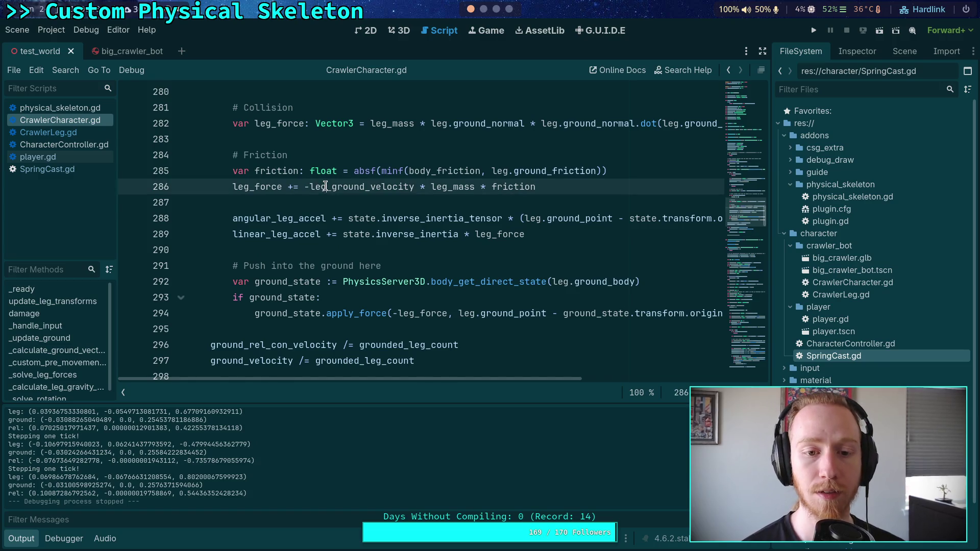
pyautogui.doubleClick(262, 187)
pyautogui.scroll(1, 362, 285)
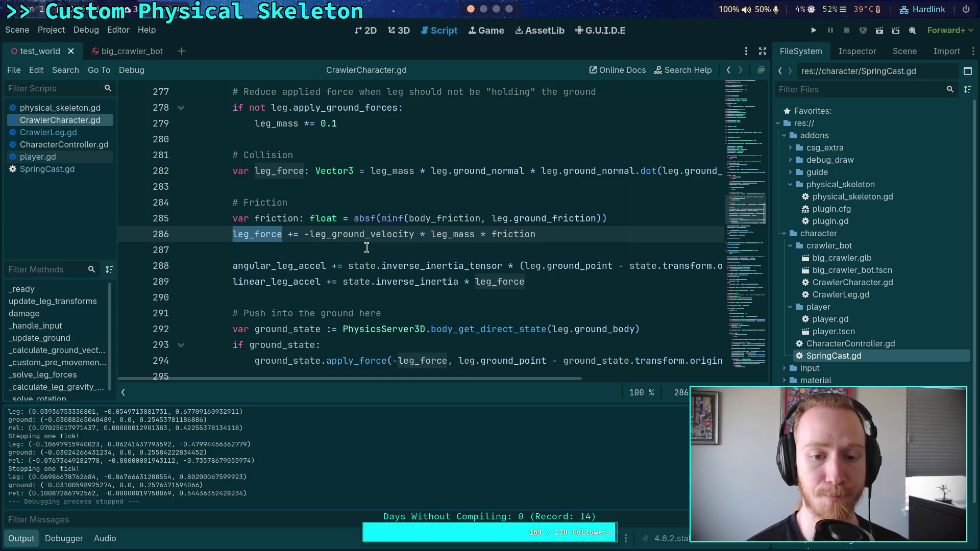
pyautogui.scroll(-4, 366, 247)
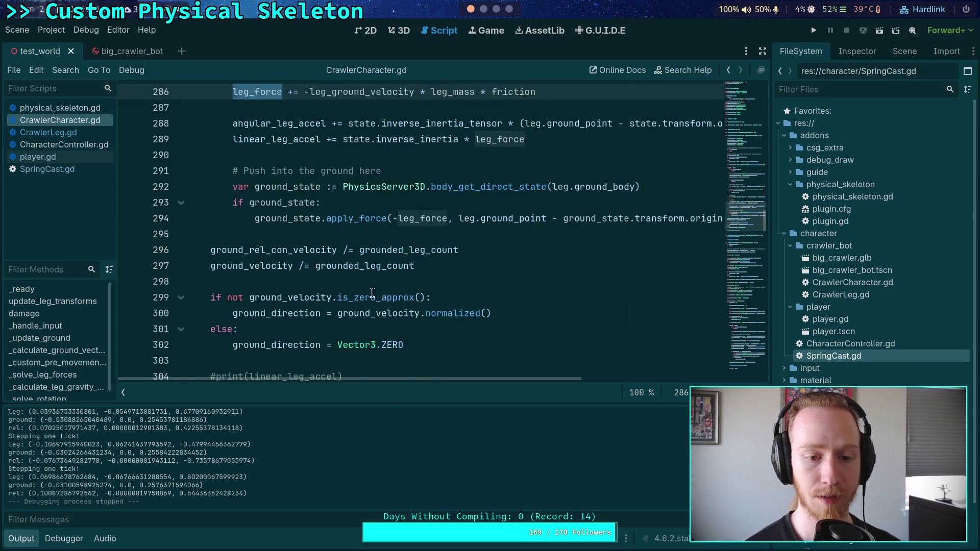
# - Uncomment print(linear_leg_accel) on line 304 and save the script
pyautogui.hotkey('ctrl', 'k')
pyautogui.hotkey('ctrl', 's')
pyautogui.scroll(1, 459, 300)
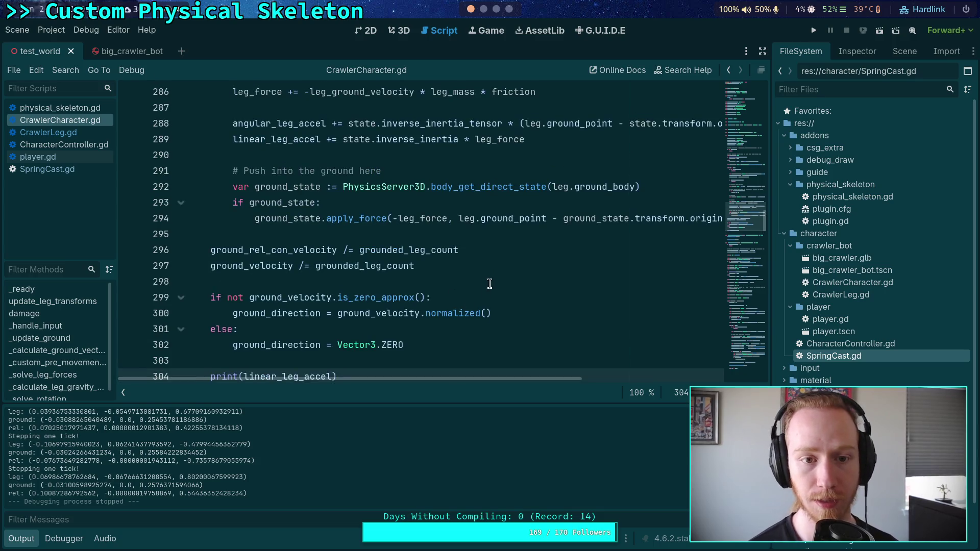
pyautogui.scroll(1, 610, 218)
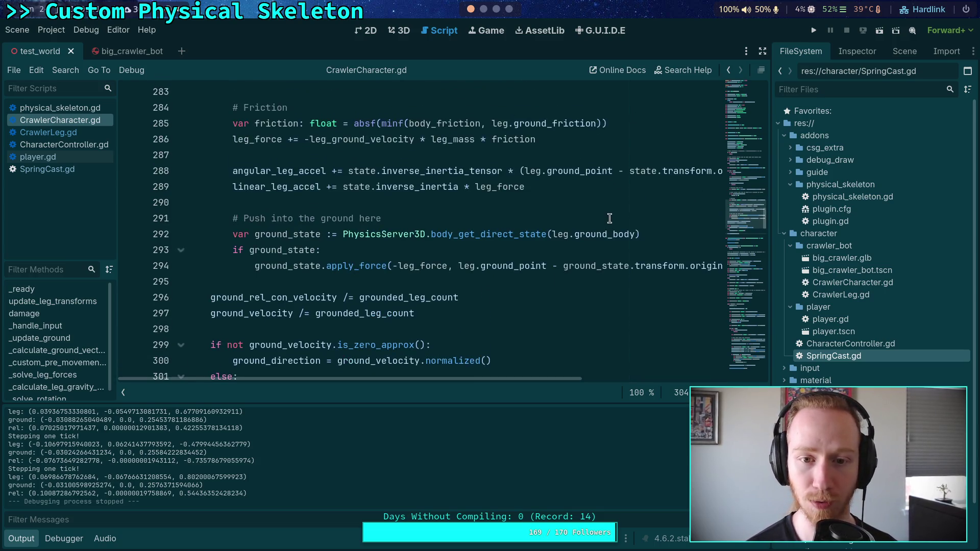
pyautogui.scroll(3, 609, 231)
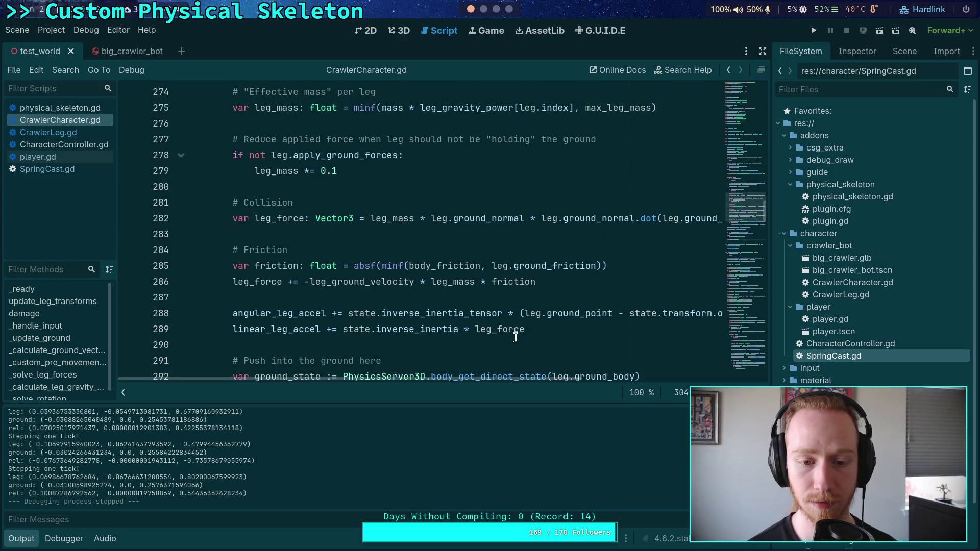
pyautogui.scroll(-5, 516, 337)
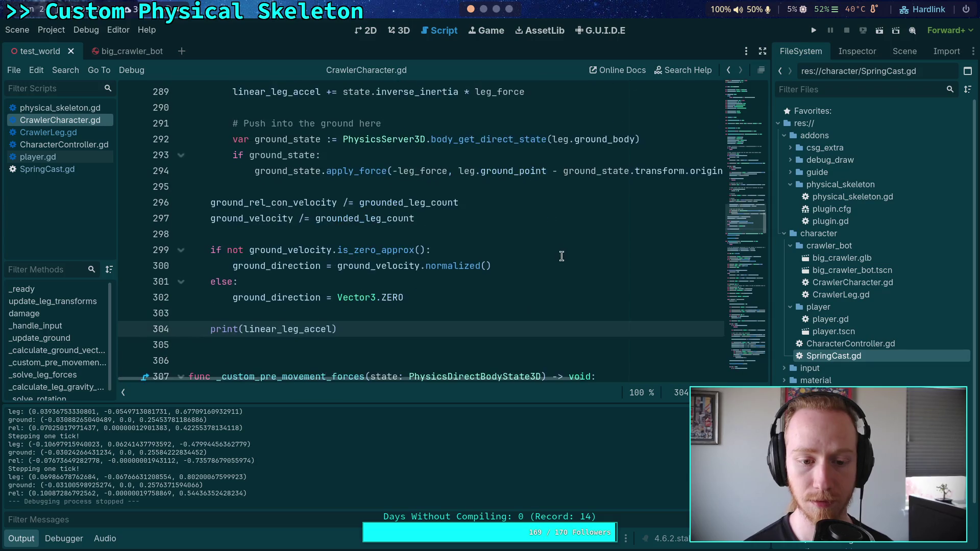
pyautogui.click(814, 31)
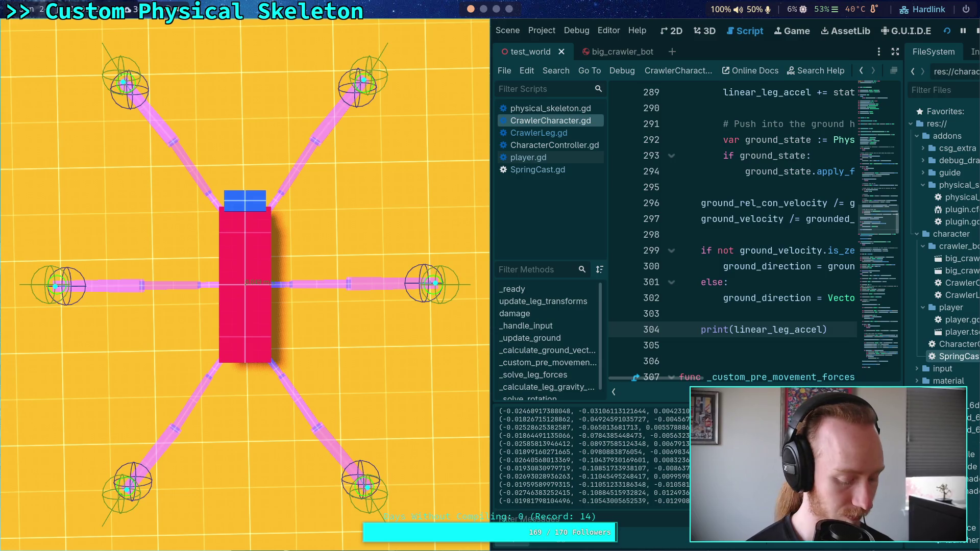
pyautogui.press('space')
pyautogui.press('space')
pyautogui.press('space')
pyautogui.press('space')
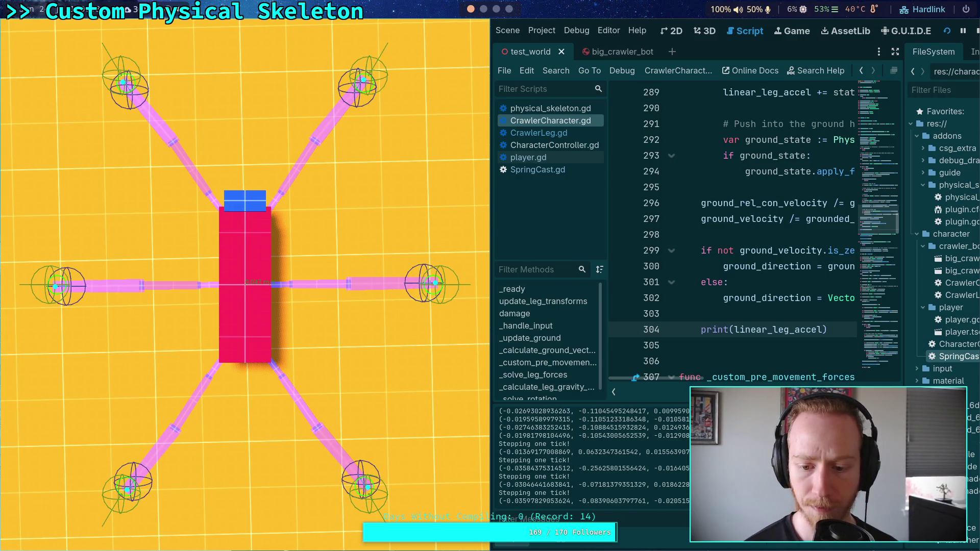
pyautogui.press('space')
pyautogui.press('space')
pyautogui.press('space')
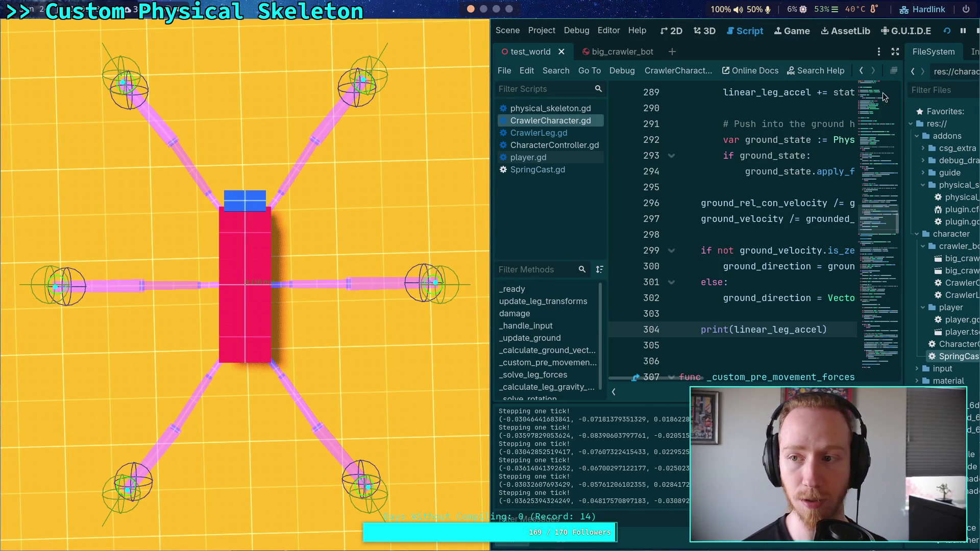
pyautogui.click(975, 31)
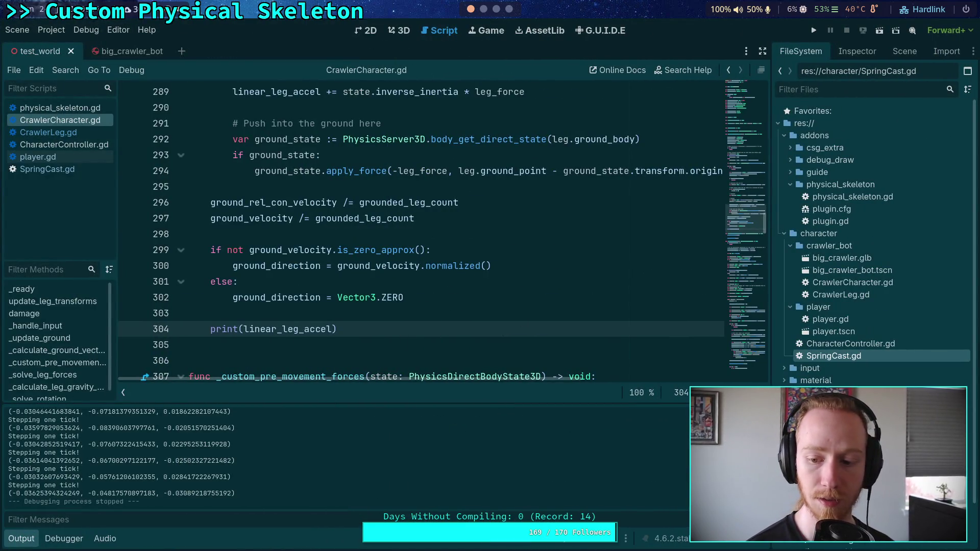
pyautogui.press('F5')
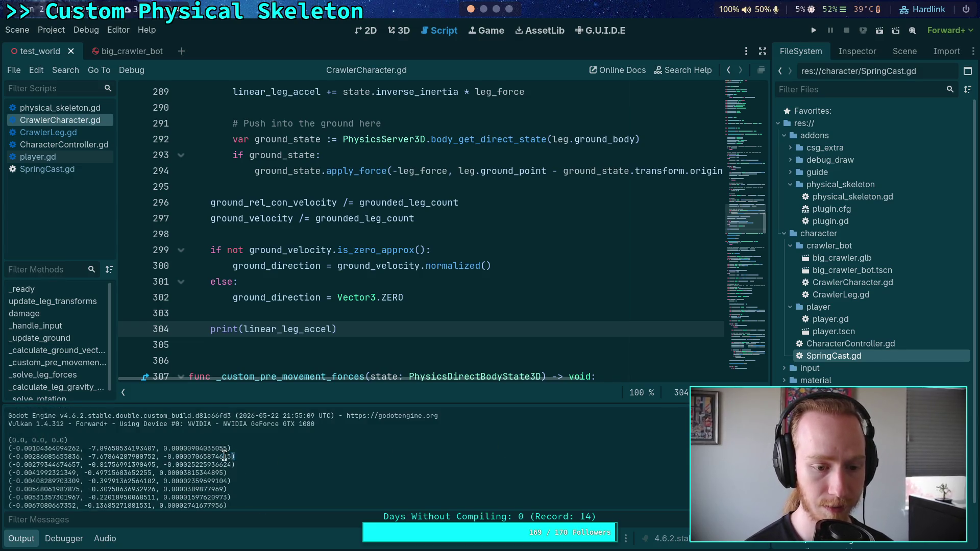
pyautogui.moveTo(228, 456); pyautogui.dragTo(173, 451)
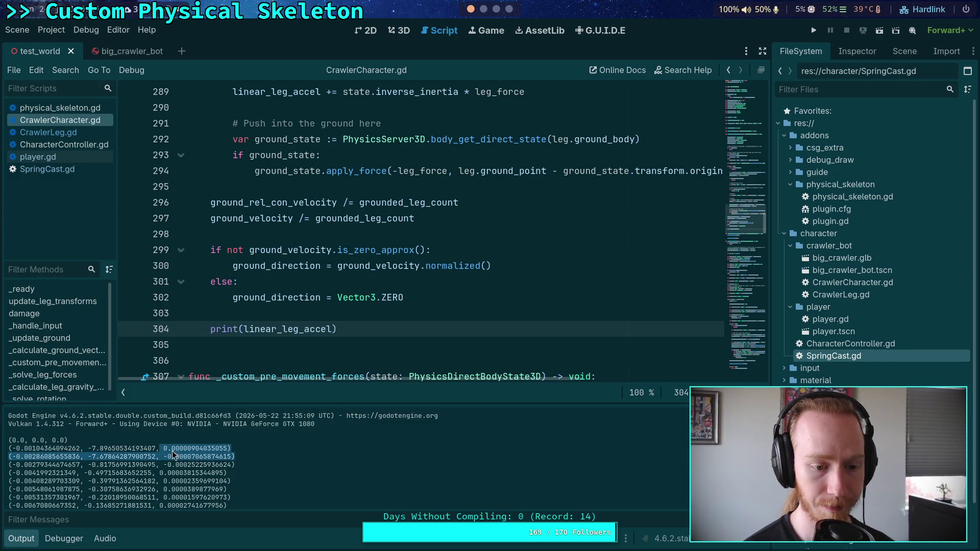
pyautogui.click(370, 295)
pyautogui.click(371, 316)
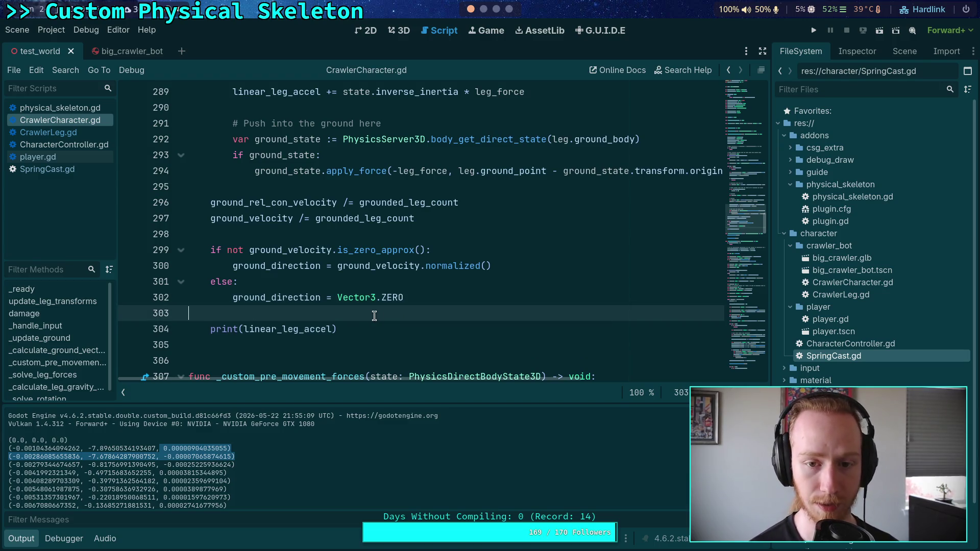
pyautogui.scroll(3, 386, 317)
pyautogui.moveTo(474, 380)
pyautogui.mouseDown()
pyautogui.moveTo(504, 378)
pyautogui.moveTo(470, 394)
pyautogui.mouseUp()
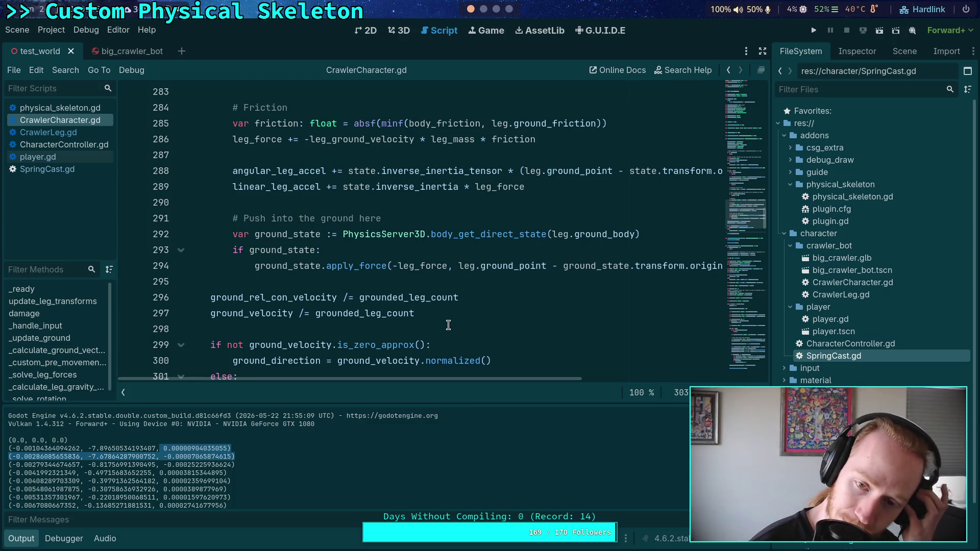
pyautogui.click(444, 281)
pyautogui.scroll(2, 443, 290)
pyautogui.click(442, 300)
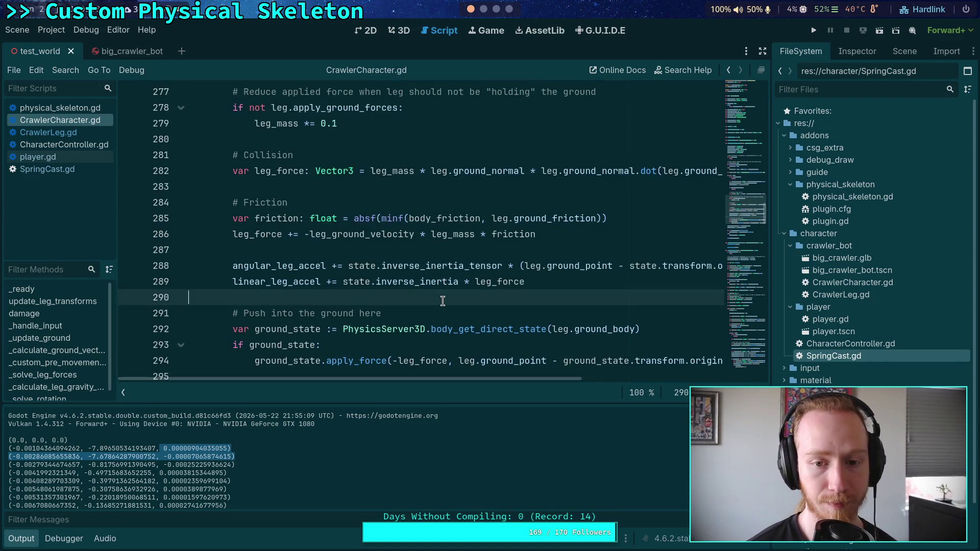
pyautogui.click(236, 233)
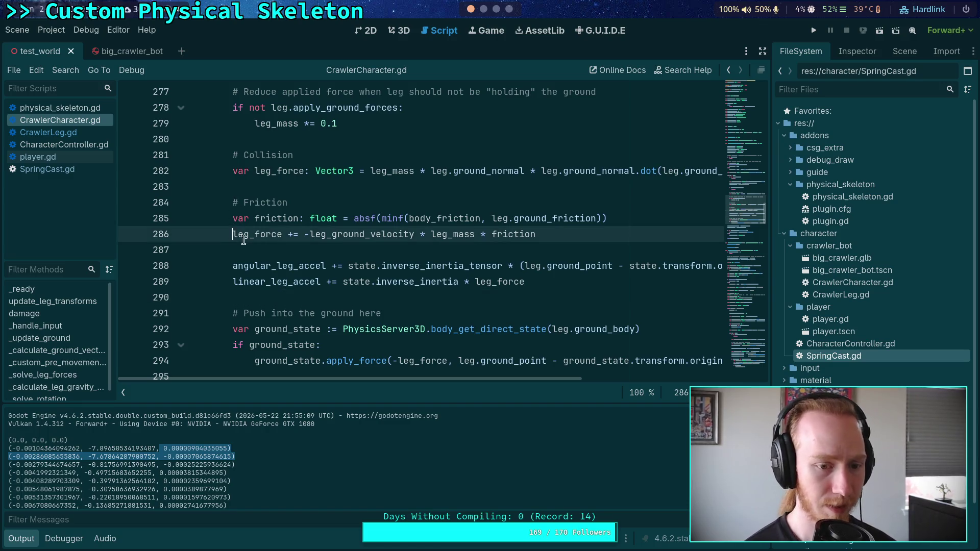
# - Comment out the line-286 friction force, save, and run the project
pyautogui.hotkey('ctrl', 'k')
pyautogui.hotkey('ctrl', 's')
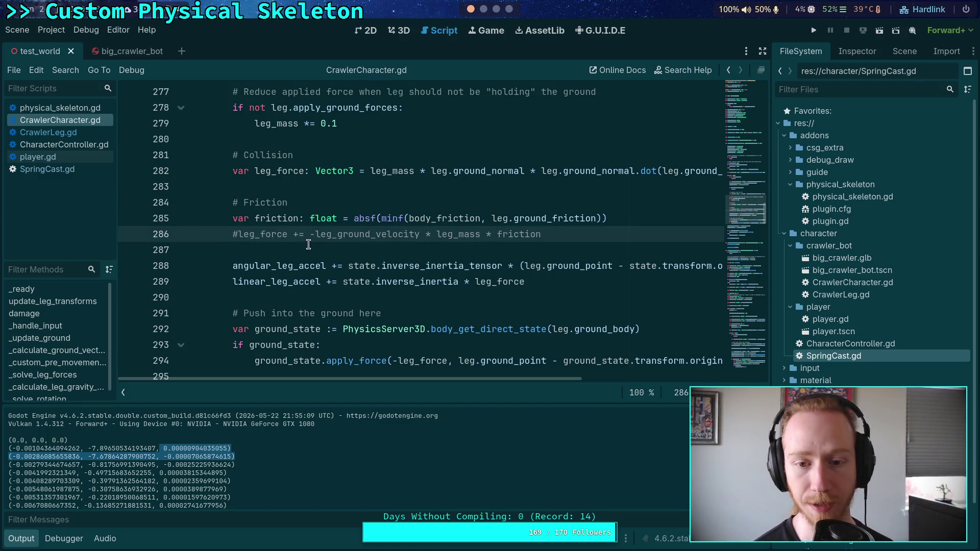
pyautogui.click(814, 31)
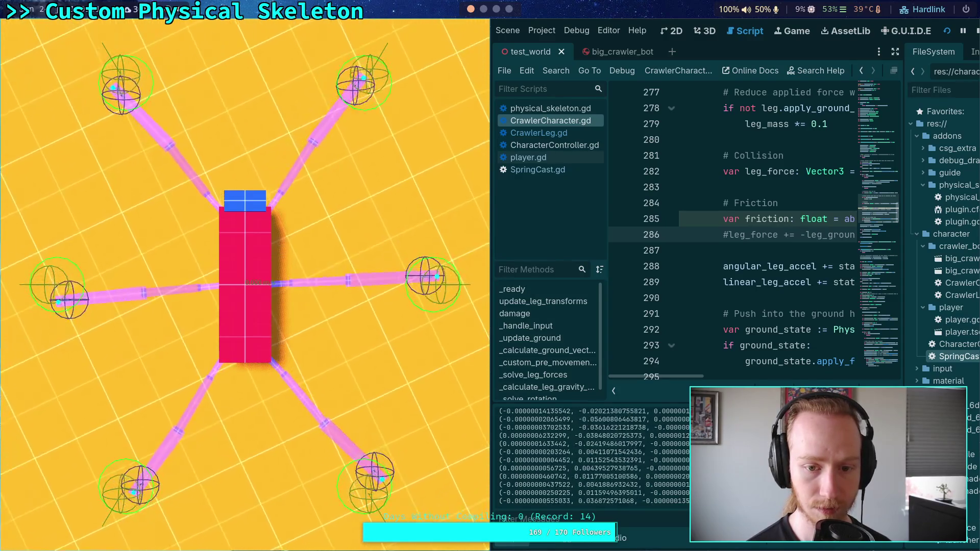
# - Step the simulation three ticks, resume it, then stop the game
pyautogui.press('.')
pyautogui.press('.')
pyautogui.press('.')
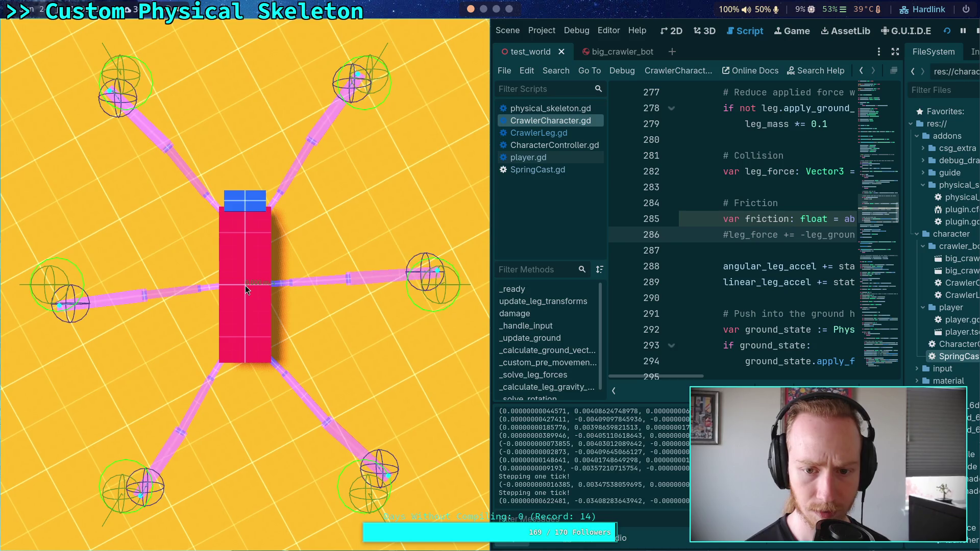
pyautogui.press('.')
pyautogui.press('.')
pyautogui.press('.')
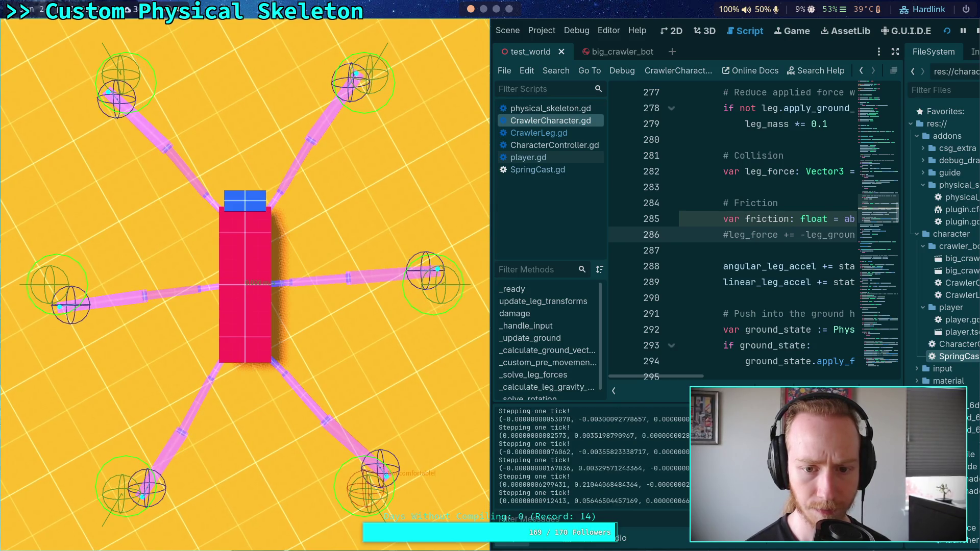
pyautogui.press('.')
pyautogui.press('.')
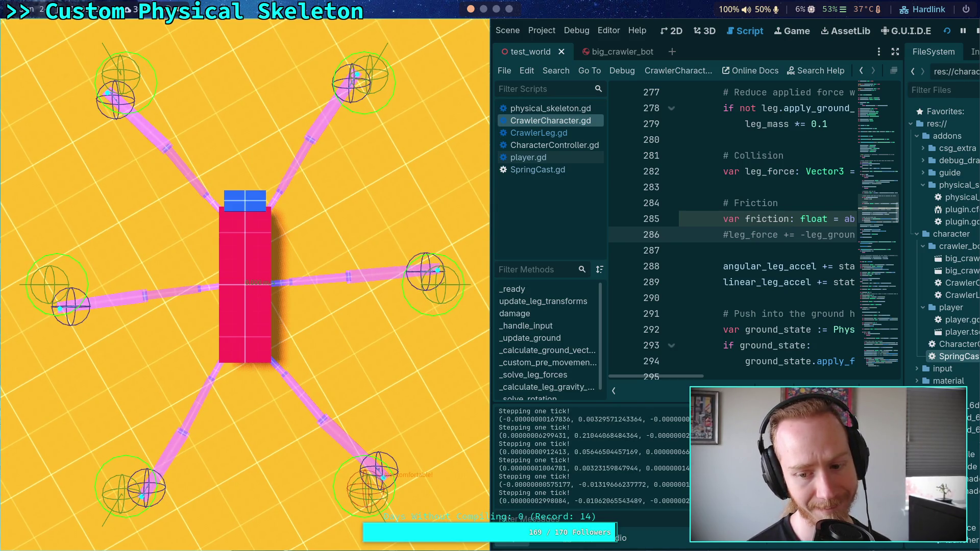
pyautogui.press('p')
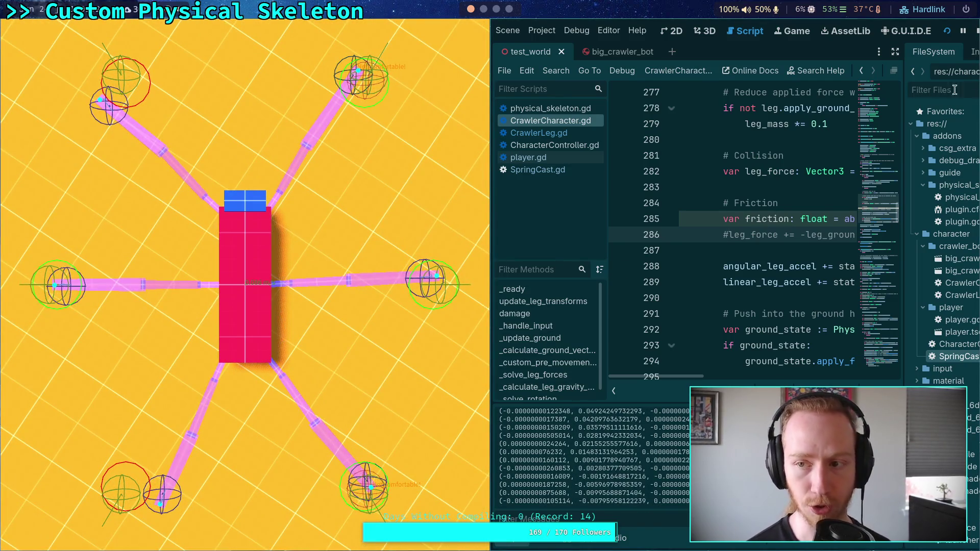
pyautogui.press('F8')
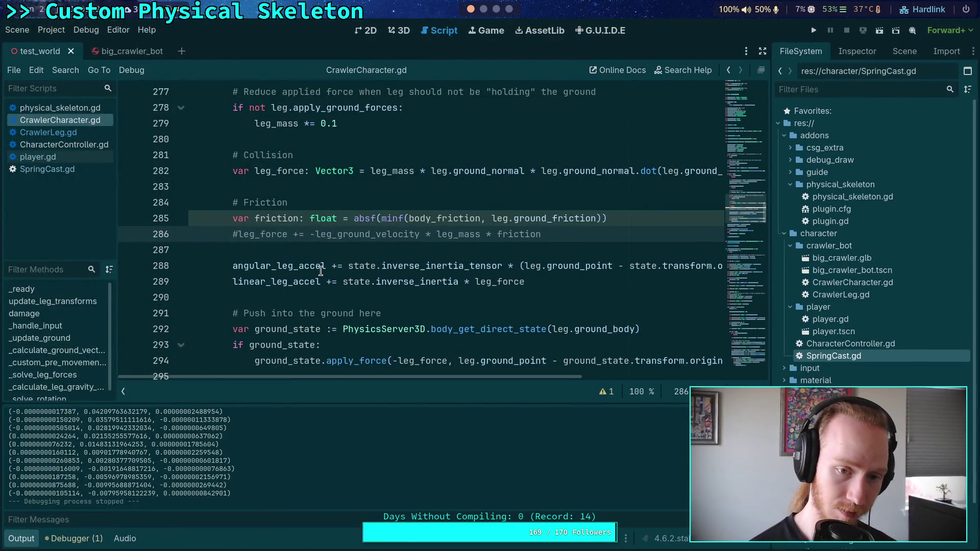
# - Restore the friction force line, save CrawlerCharacter.gd, and open CrawlerLeg.gd
pyautogui.hotkey('ctrl', 'k')
pyautogui.scroll(5, 337, 270)
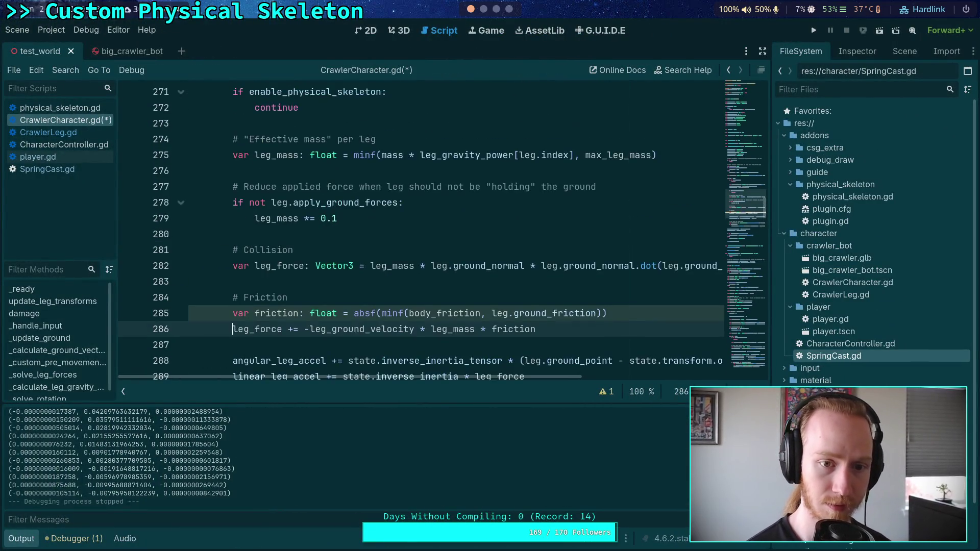
pyautogui.scroll(-2, 337, 271)
pyautogui.scroll(1, 337, 270)
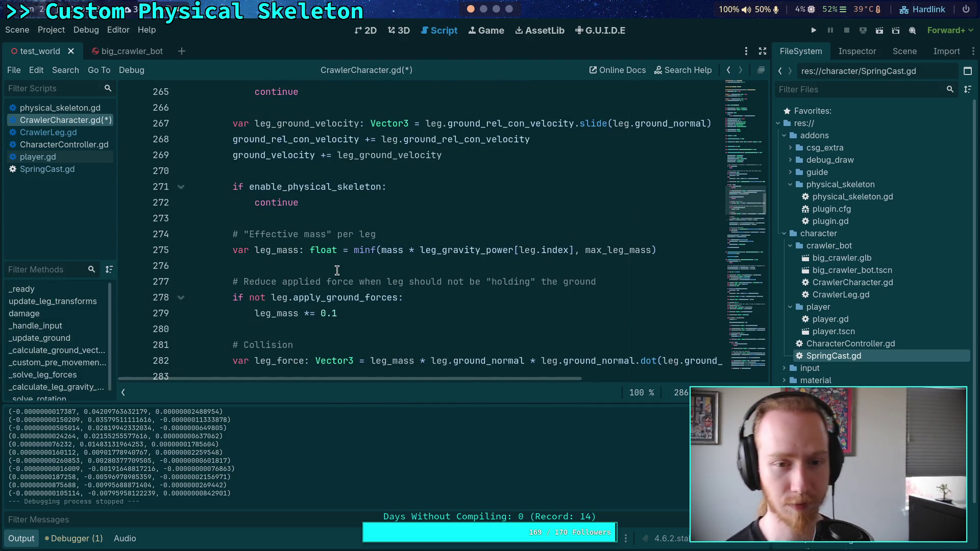
pyautogui.scroll(-5, 337, 271)
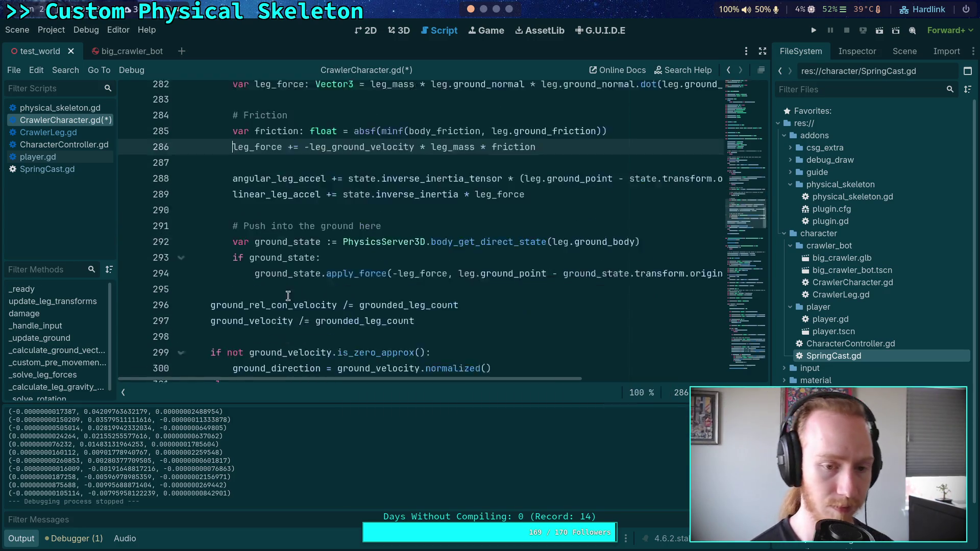
pyautogui.scroll(-2, 289, 297)
pyautogui.hotkey('ctrl', 's')
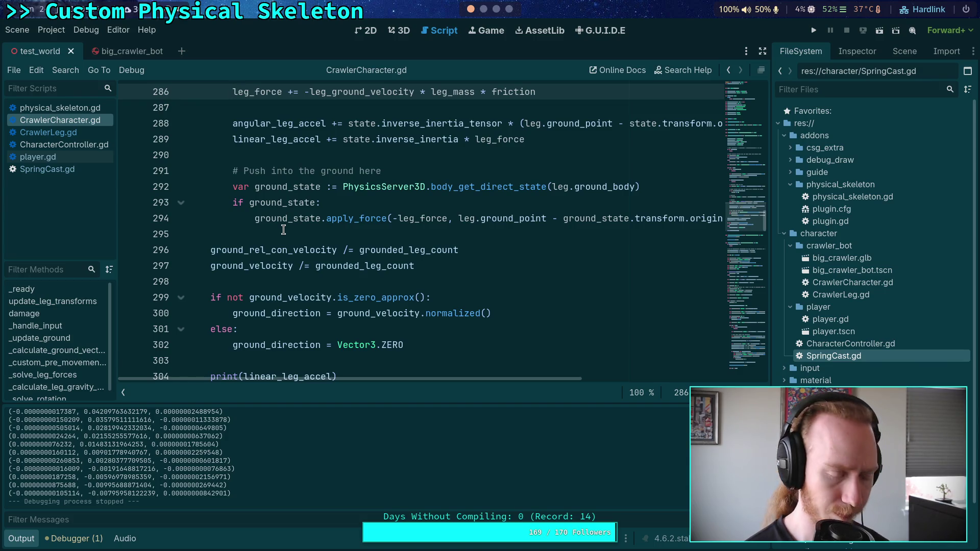
pyautogui.click(79, 133)
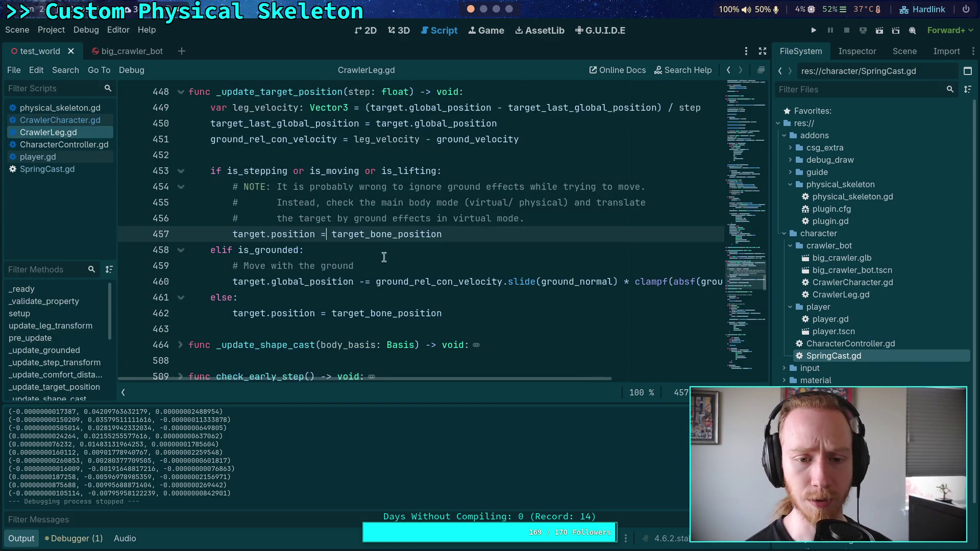
# - Shift line 450's target_last_global_position assignment after the else block with a blank line, save, and run
pyautogui.click(232, 281)
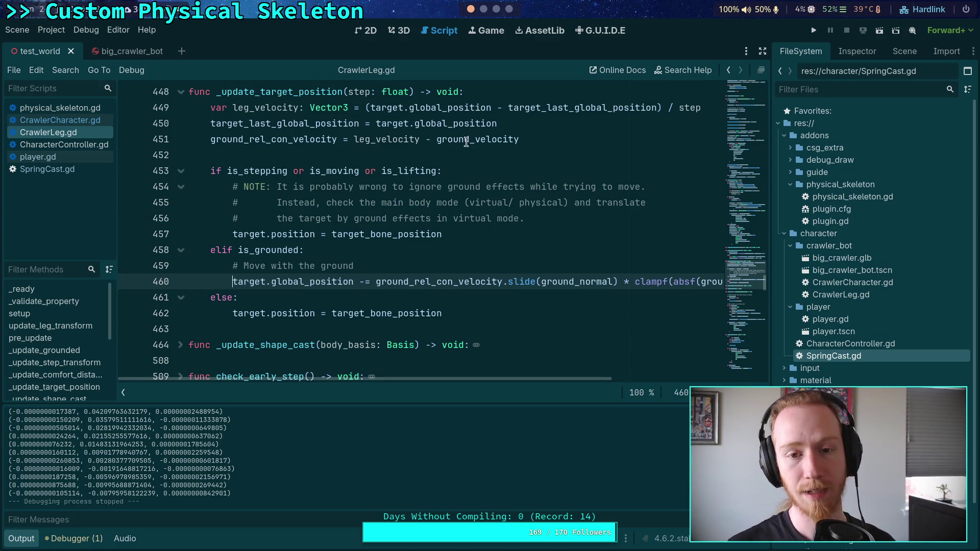
pyautogui.click(494, 124)
pyautogui.hotkey('alt', 'Down')
pyautogui.hotkey('alt', 'Down')
pyautogui.hotkey('alt', 'Down')
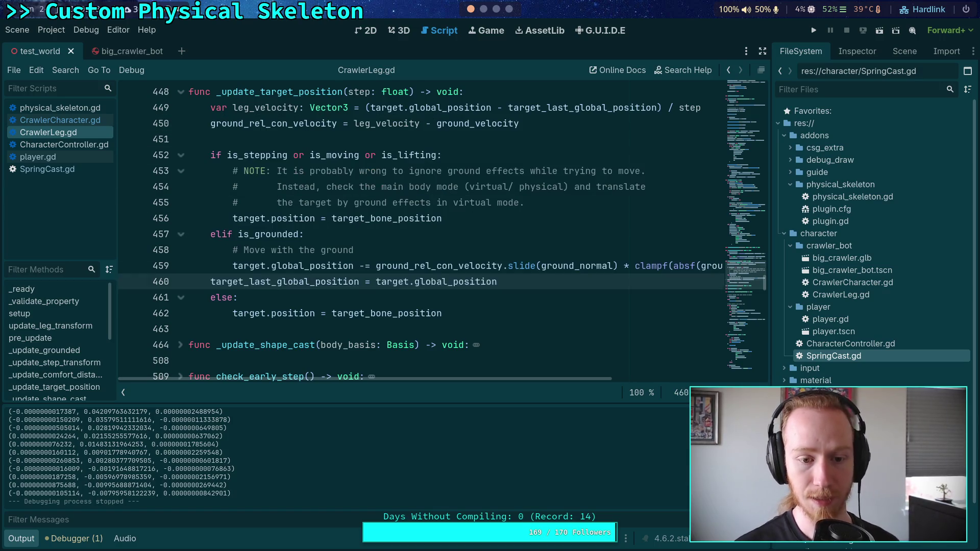
pyautogui.press('Up')
pyautogui.press('Return')
pyautogui.hotkey('ctrl', 's')
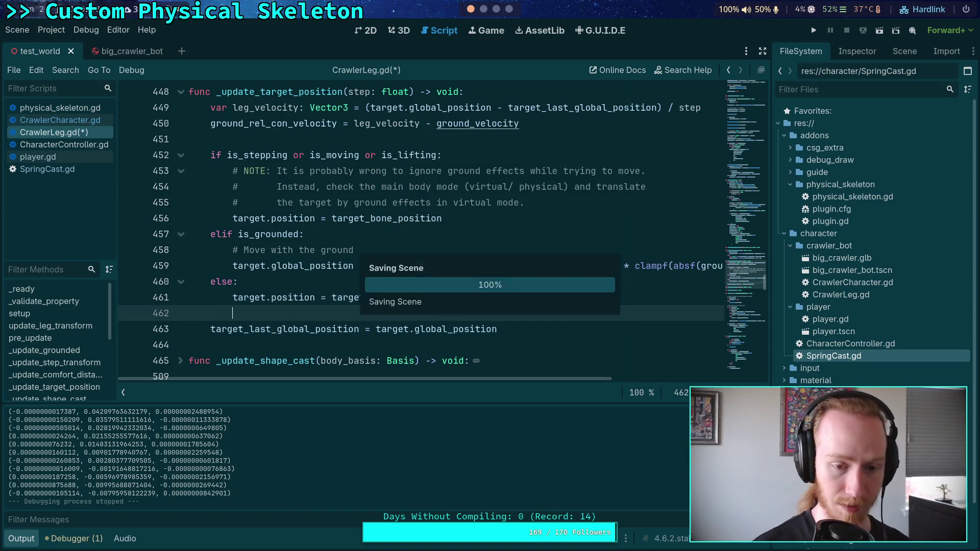
pyautogui.click(813, 31)
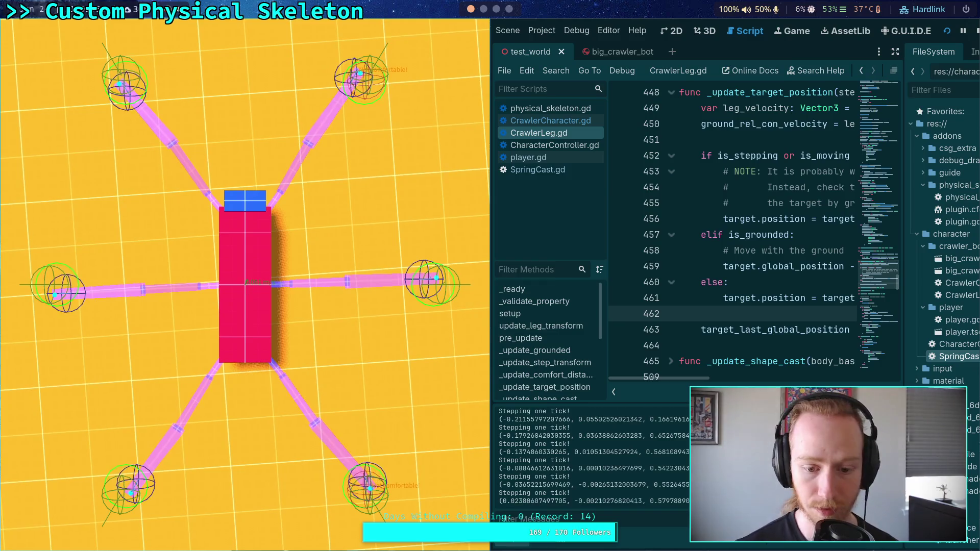
# - Stop the game with F8, save CrawlerCharacter.gd, and go back to CrawlerLeg.gd
pyautogui.press('F8')
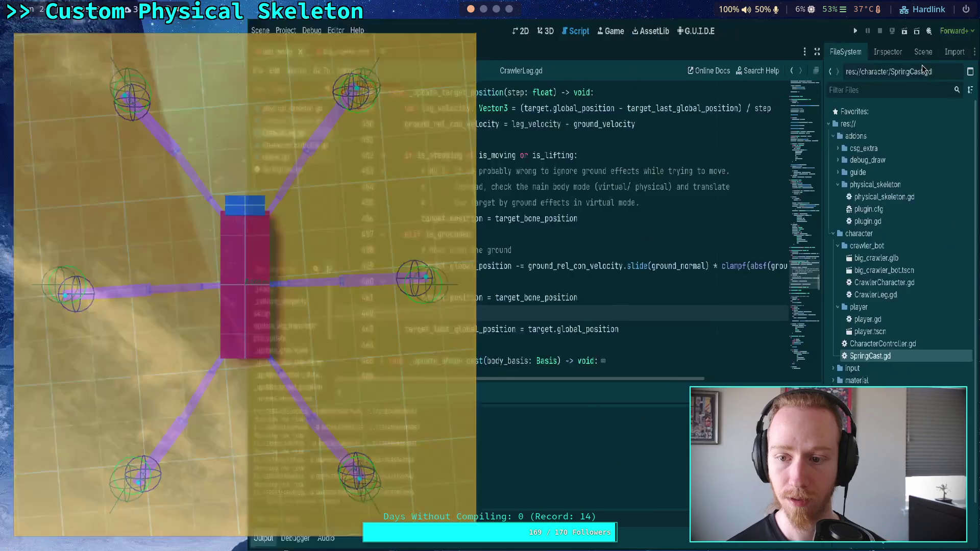
pyautogui.click(60, 119)
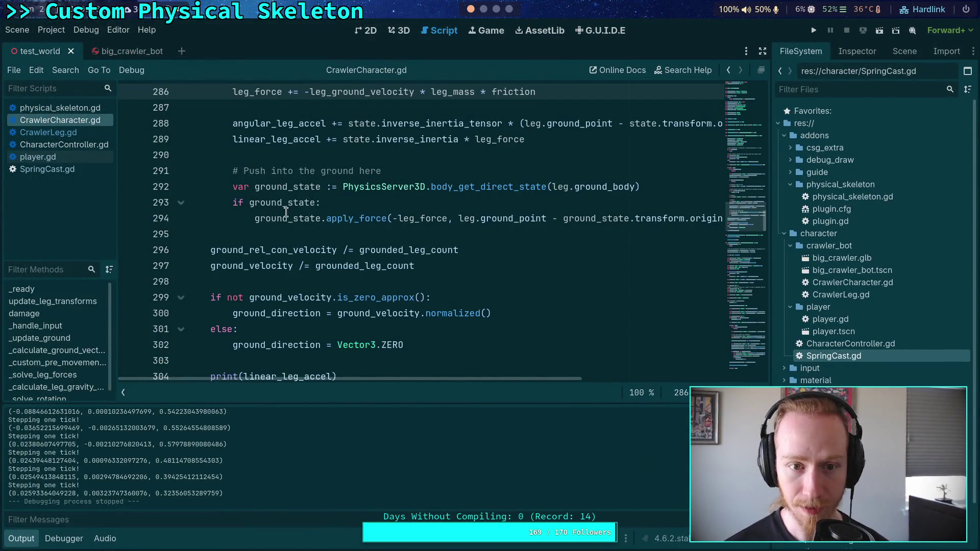
pyautogui.scroll(2, 291, 222)
pyautogui.scroll(-5, 309, 249)
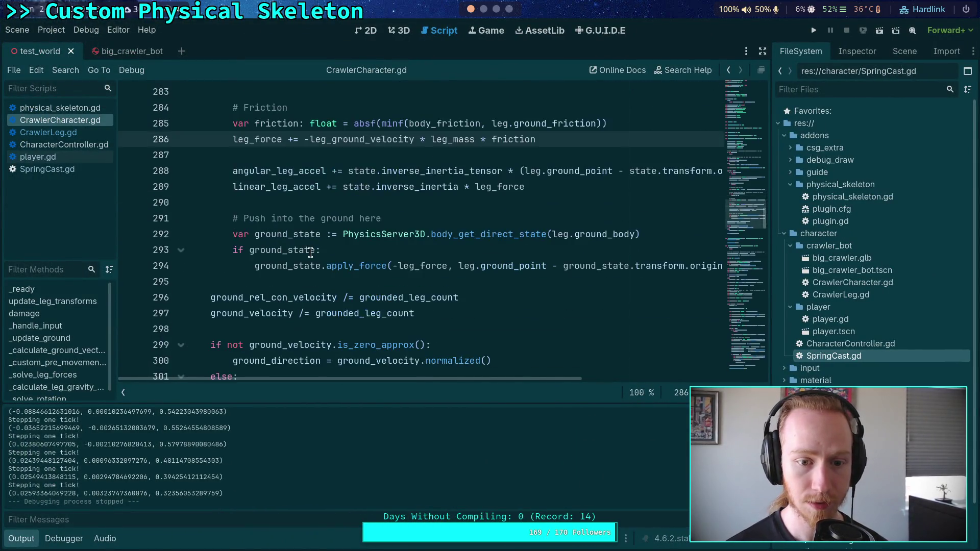
pyautogui.scroll(5, 312, 254)
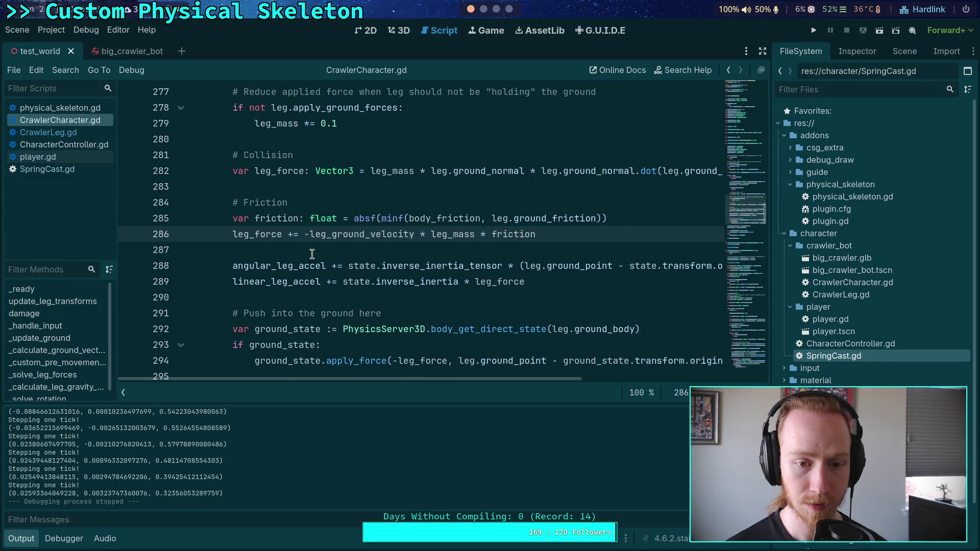
pyautogui.scroll(2, 312, 254)
pyautogui.hotkey('ctrl', 's')
pyautogui.click(49, 132)
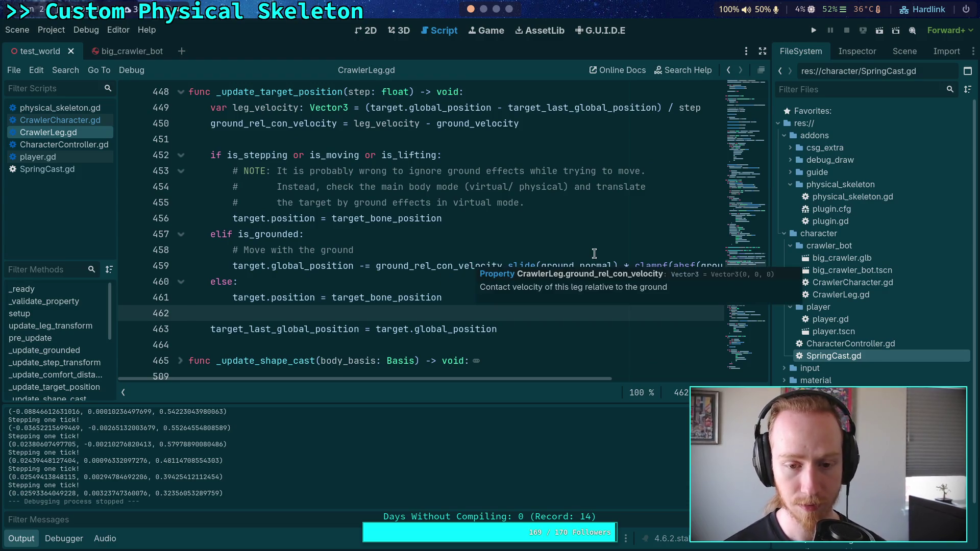
# - Run and stop the scene, select line 459's ground-relative velocity expression, then reopen CrawlerCharacter.gd
pyautogui.click(814, 30)
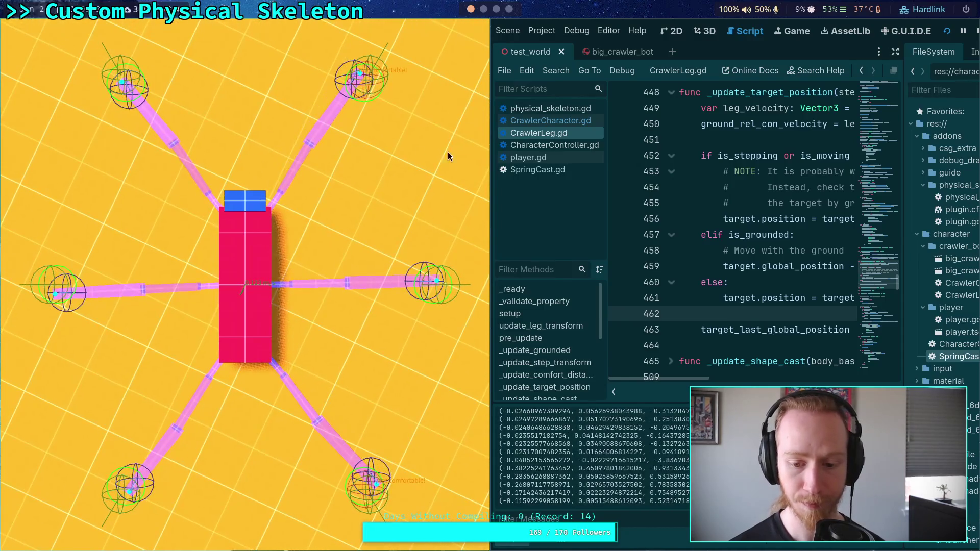
pyautogui.click(977, 30)
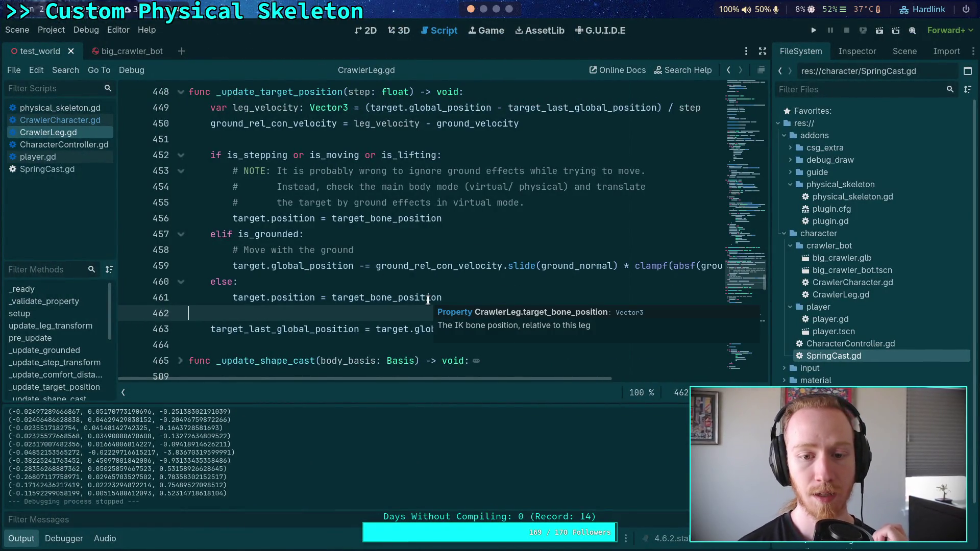
pyautogui.moveTo(232, 265)
pyautogui.mouseDown()
pyautogui.moveTo(724, 256)
pyautogui.moveTo(725, 265)
pyautogui.mouseUp()
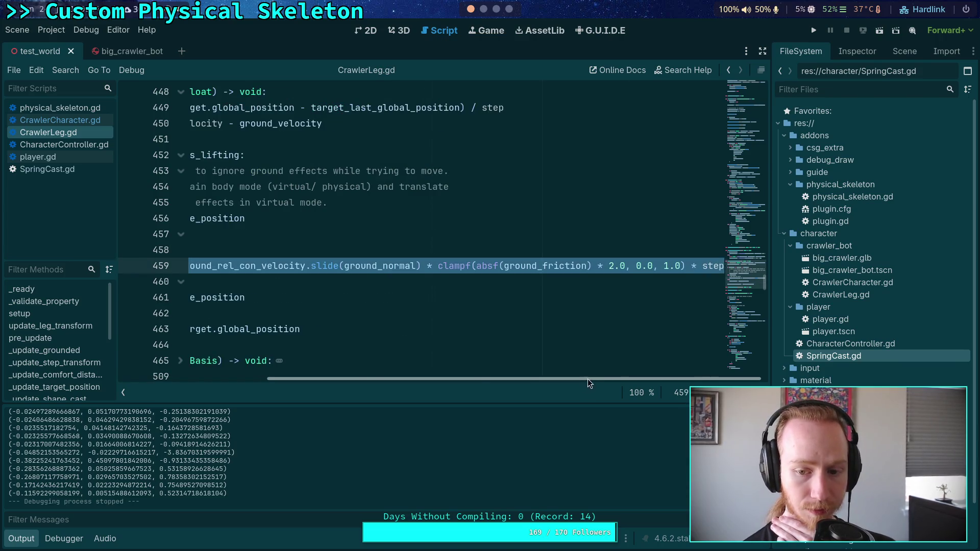
pyautogui.moveTo(561, 380)
pyautogui.mouseDown()
pyautogui.moveTo(673, 381)
pyautogui.moveTo(547, 383)
pyautogui.moveTo(748, 382)
pyautogui.moveTo(589, 381)
pyautogui.mouseUp()
pyautogui.moveTo(377, 265); pyautogui.dragTo(735, 267)
pyautogui.moveTo(533, 381); pyautogui.dragTo(299, 348)
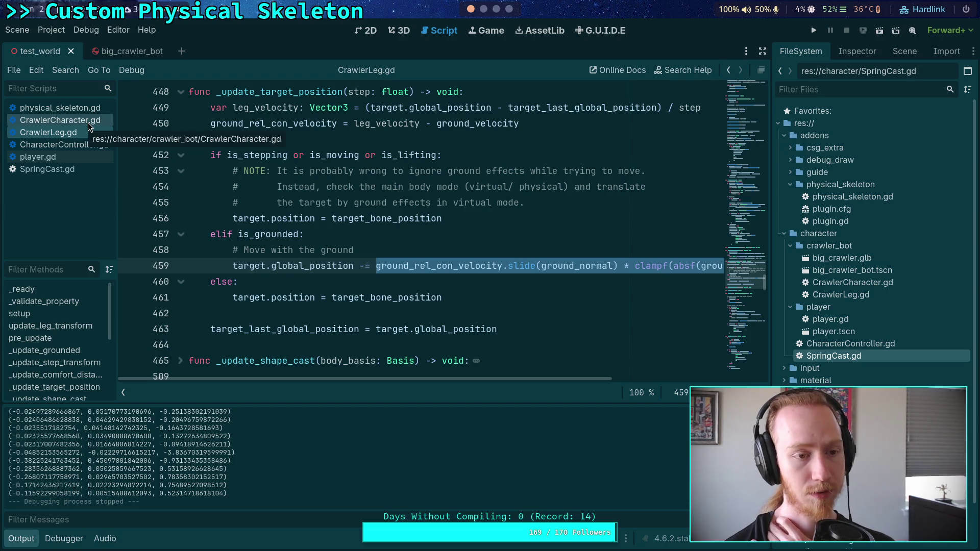
pyautogui.click(88, 122)
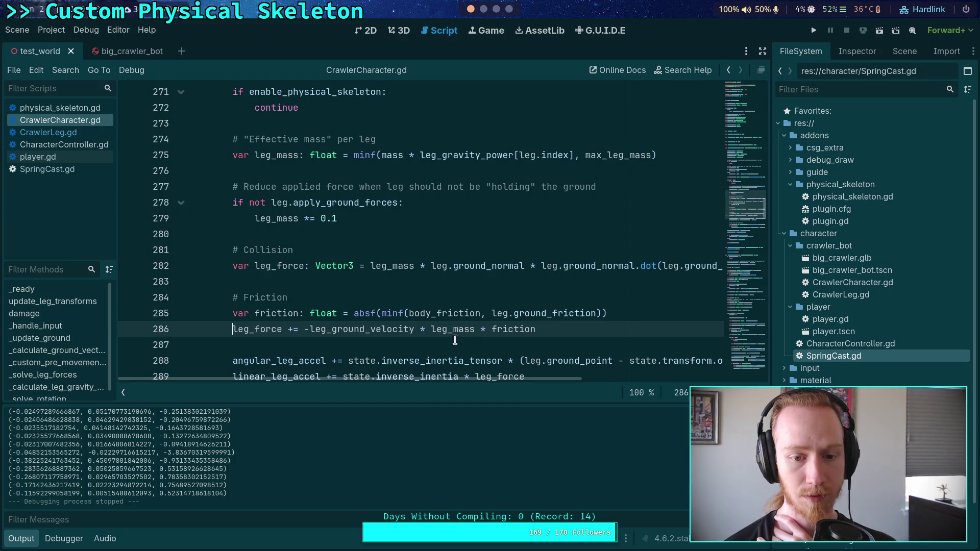
# - Select leg_ground_velocity on line 286 and review the surrounding code
pyautogui.doubleClick(363, 330)
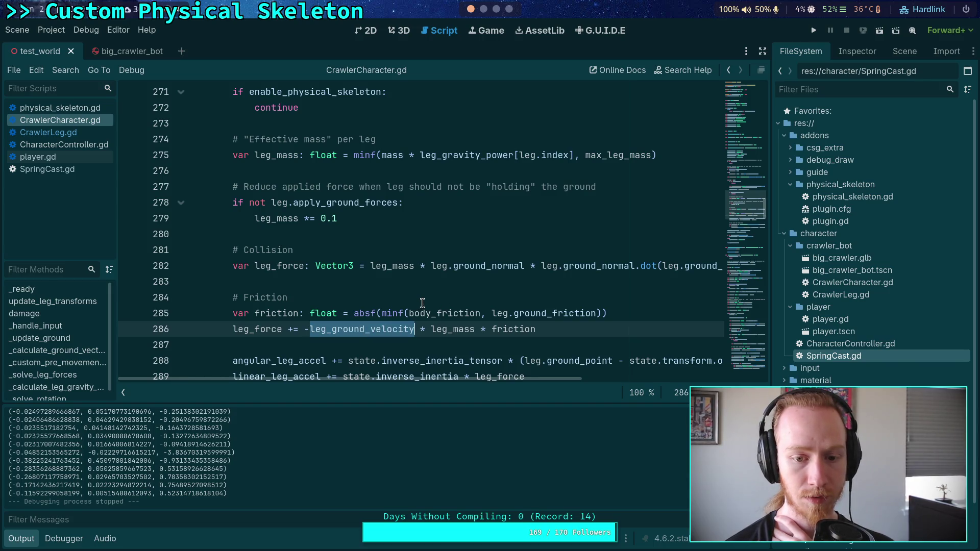
pyautogui.scroll(-2, 422, 303)
pyautogui.scroll(1, 423, 303)
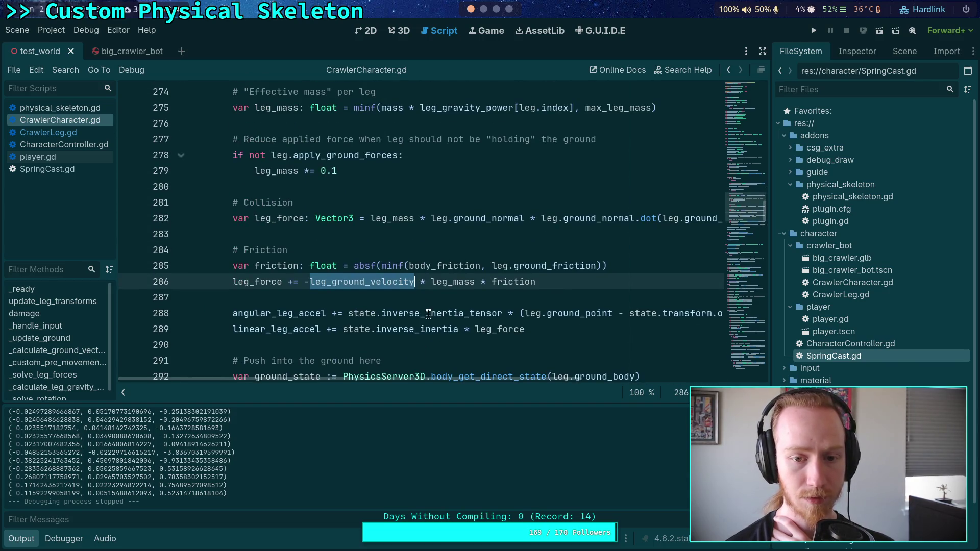
pyautogui.scroll(5, 376, 309)
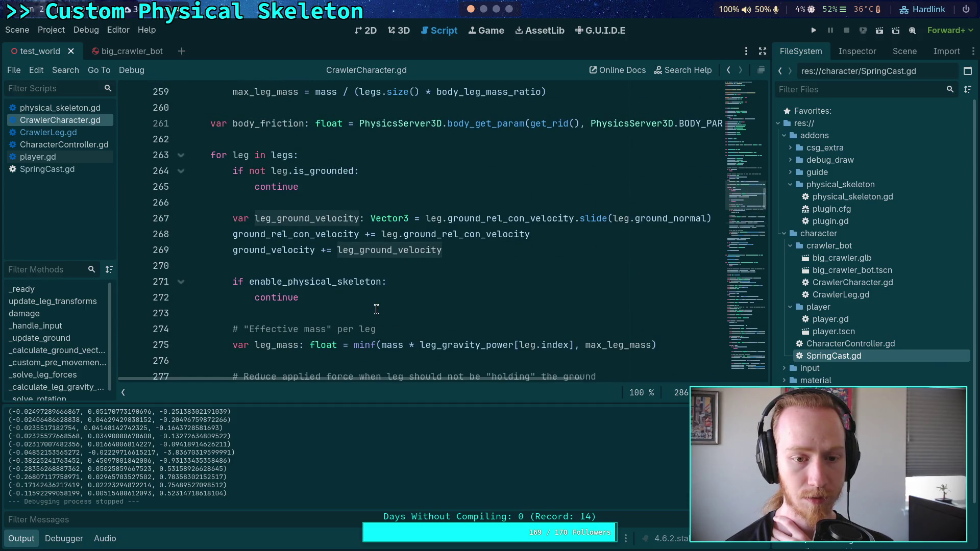
pyautogui.scroll(-5, 376, 309)
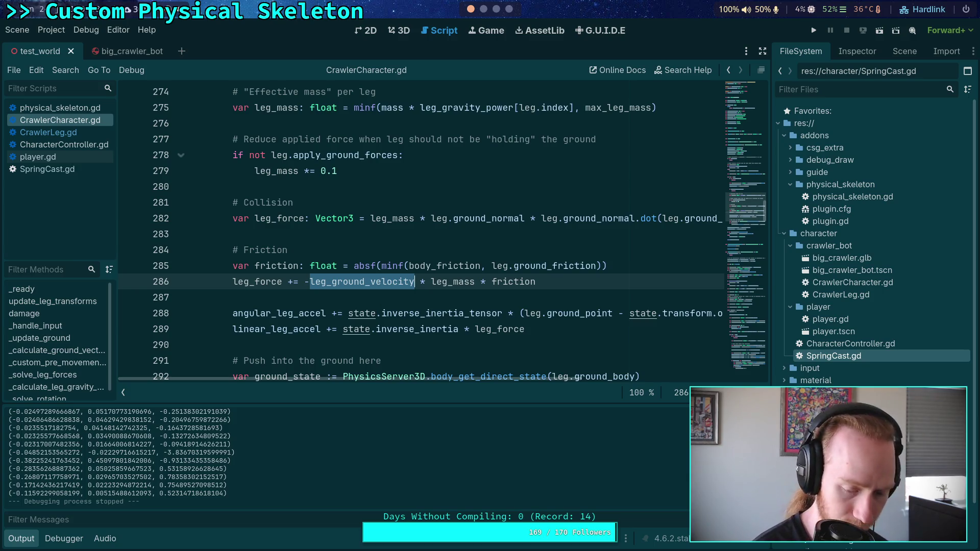
pyautogui.scroll(-5, 416, 258)
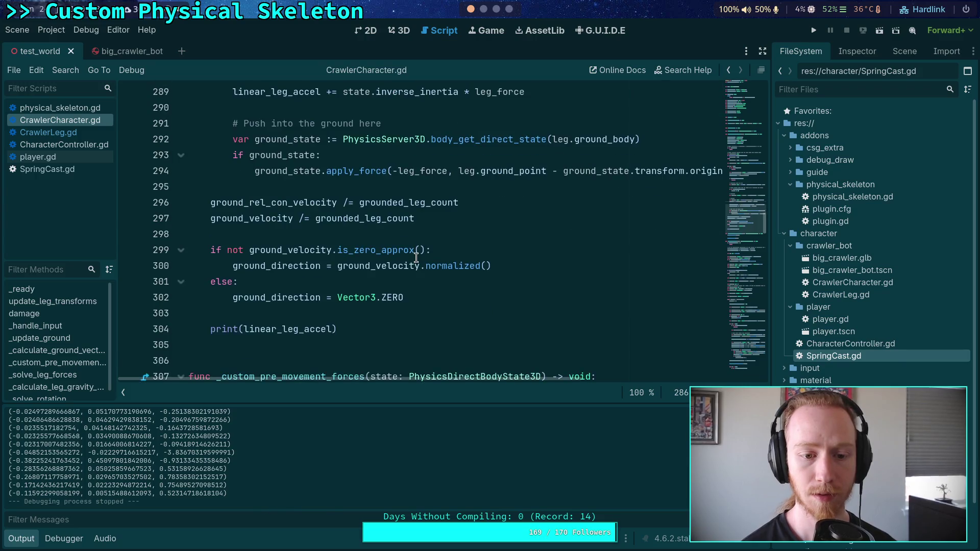
pyautogui.scroll(-1, 416, 258)
# - Comment out the print(linear_leg_accel) debug line
pyautogui.click(210, 282)
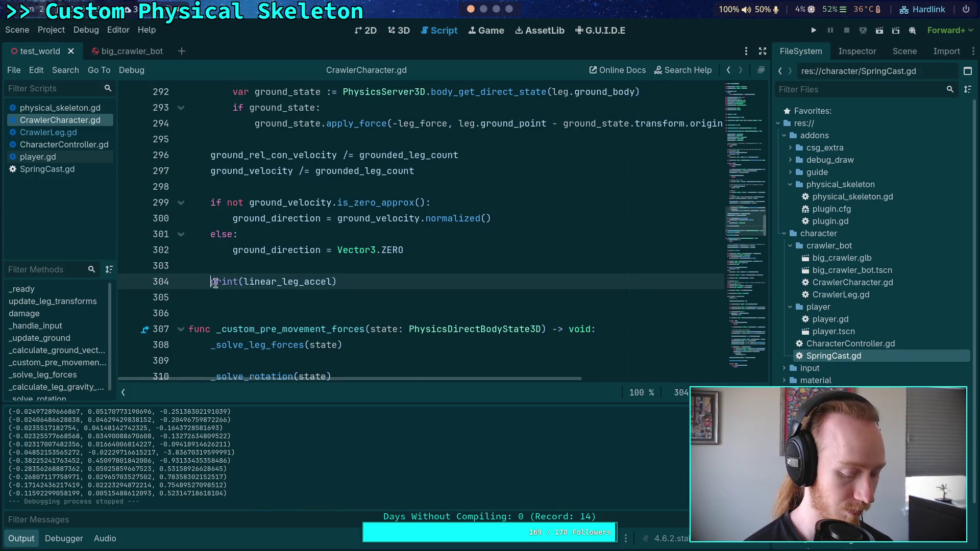
pyautogui.hotkey('ctrl', 'x')
pyautogui.scroll(4, 212, 284)
pyautogui.click(439, 251)
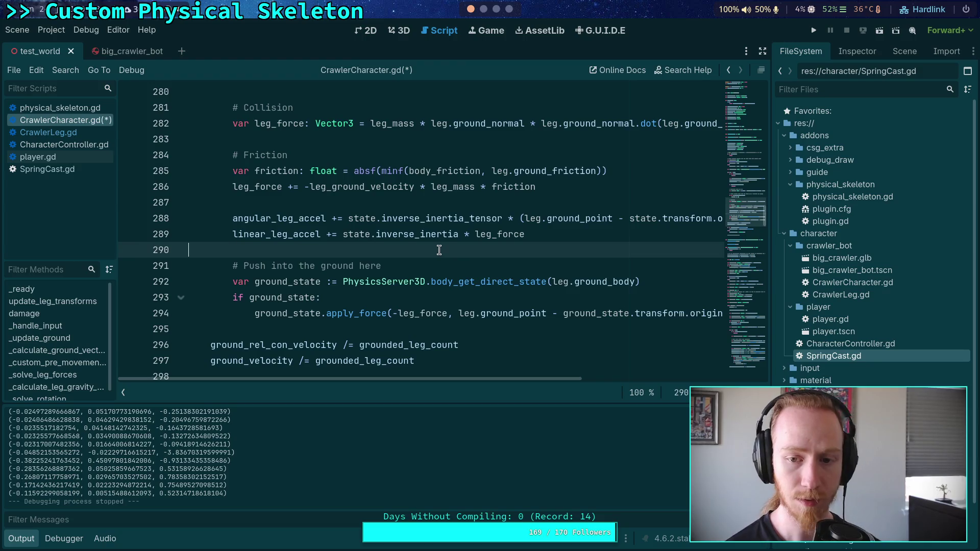
pyautogui.scroll(1, 439, 250)
# - Highlight leg_force's uses, save CrawlerCharacter.gd, and show the Scene dock
pyautogui.moveTo(550, 379); pyautogui.dragTo(758, 373)
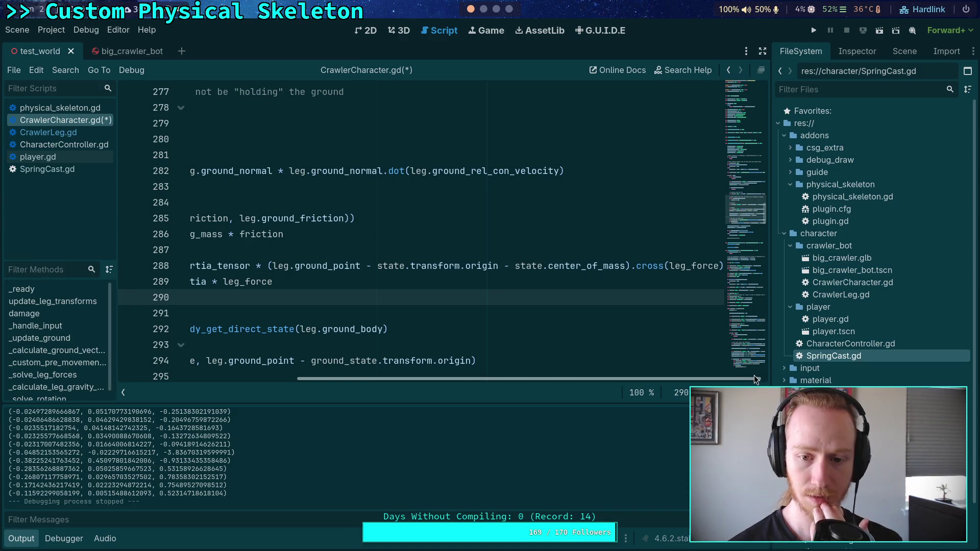
pyautogui.moveTo(756, 380); pyautogui.dragTo(576, 379)
pyautogui.scroll(1, 266, 287)
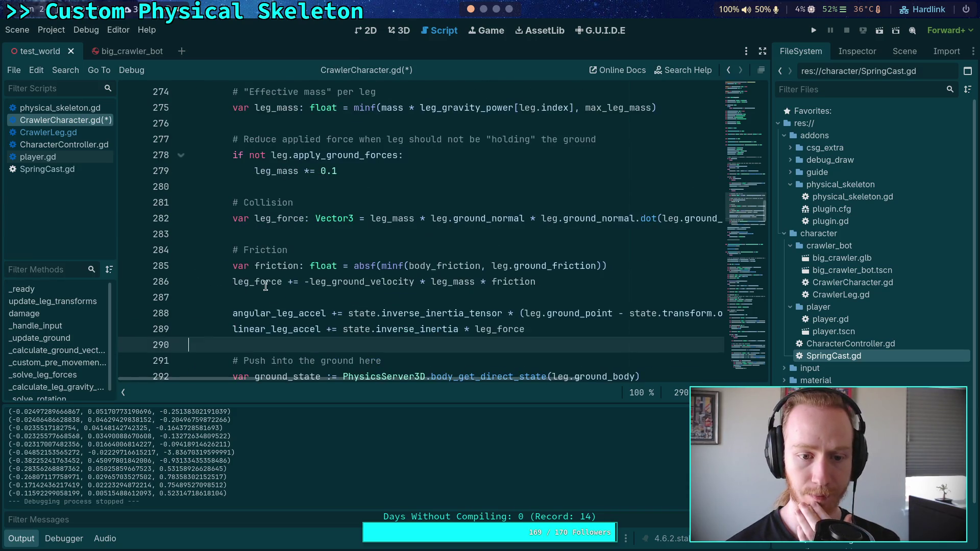
pyautogui.doubleClick(266, 288)
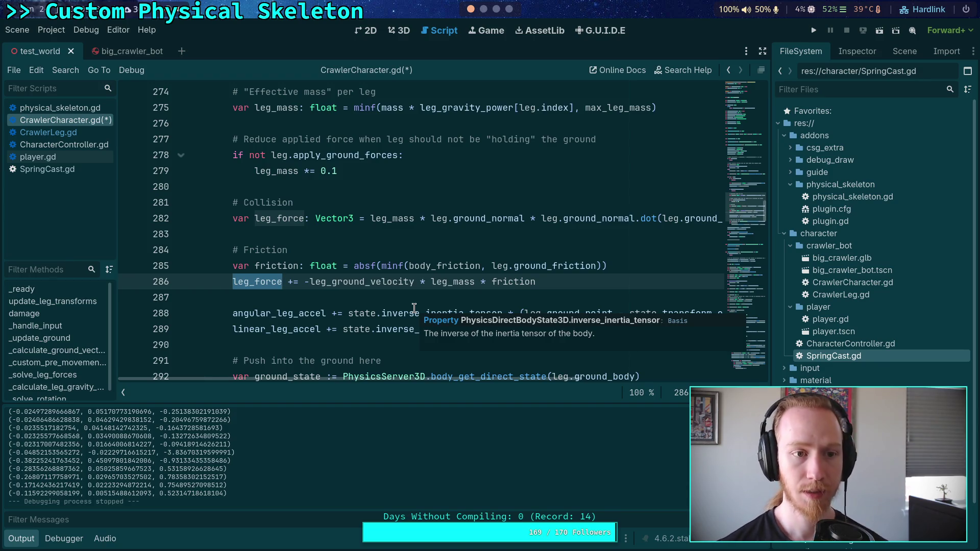
pyautogui.hotkey('ctrl', 's')
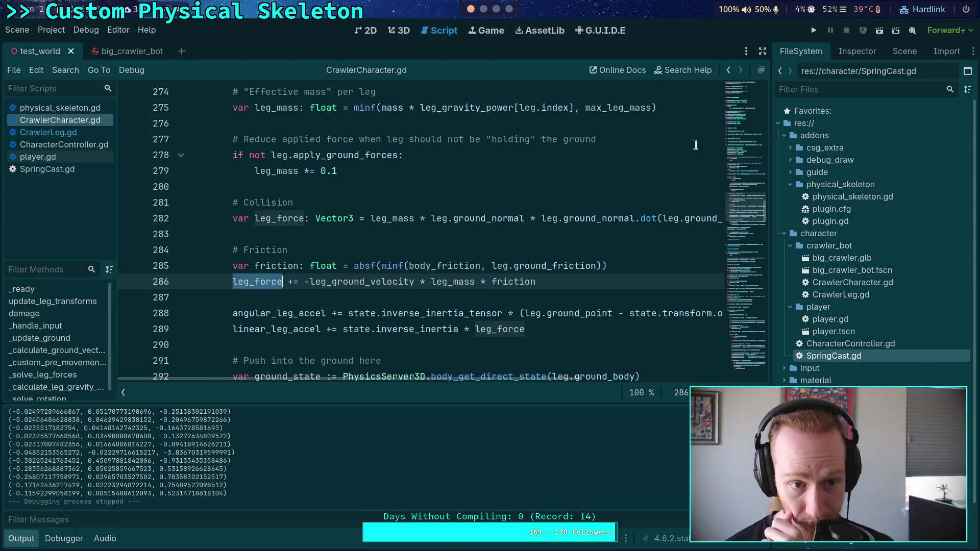
pyautogui.click(905, 51)
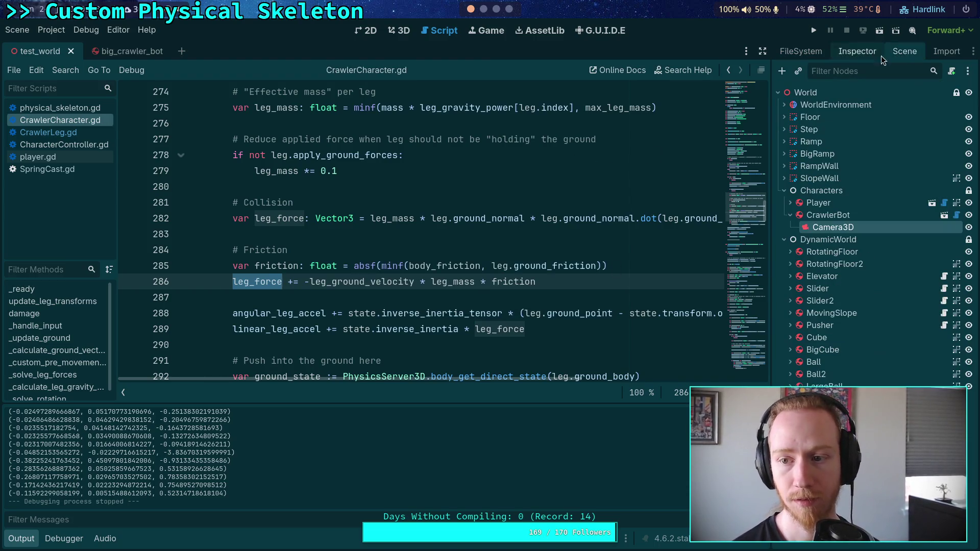
# - Inspect the crawler bot's Camera3D properties, then run the test world and stop it
pyautogui.click(857, 51)
pyautogui.click(905, 51)
pyautogui.click(835, 225)
pyautogui.click(857, 51)
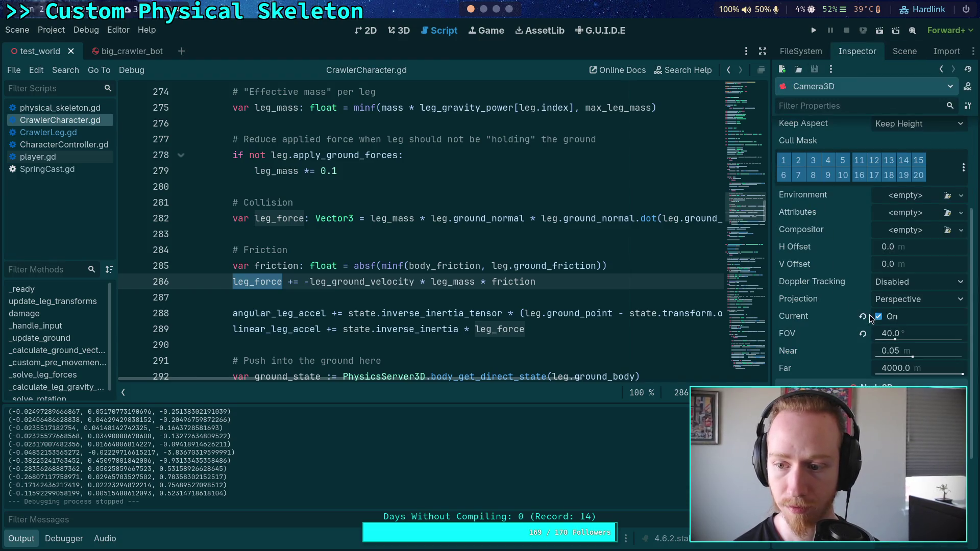
pyautogui.click(814, 30)
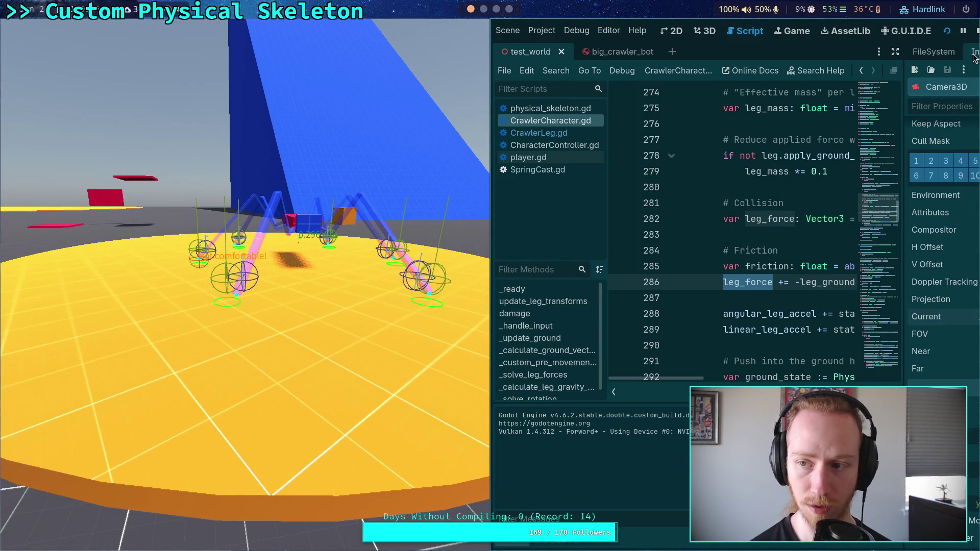
pyautogui.click(976, 31)
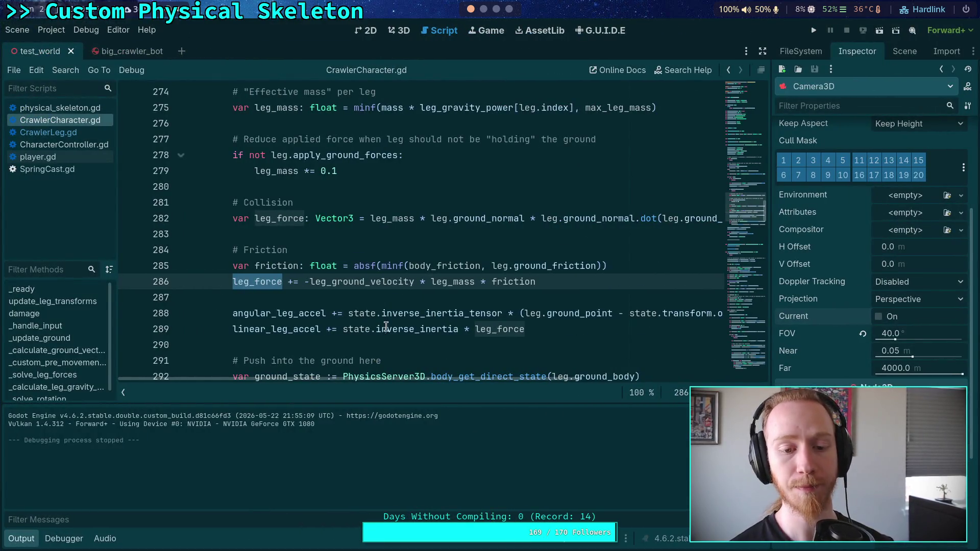
# - Trace ground_rel_con_velocity from line 267 into CrawlerLeg.gd and highlight its uses
pyautogui.click(414, 297)
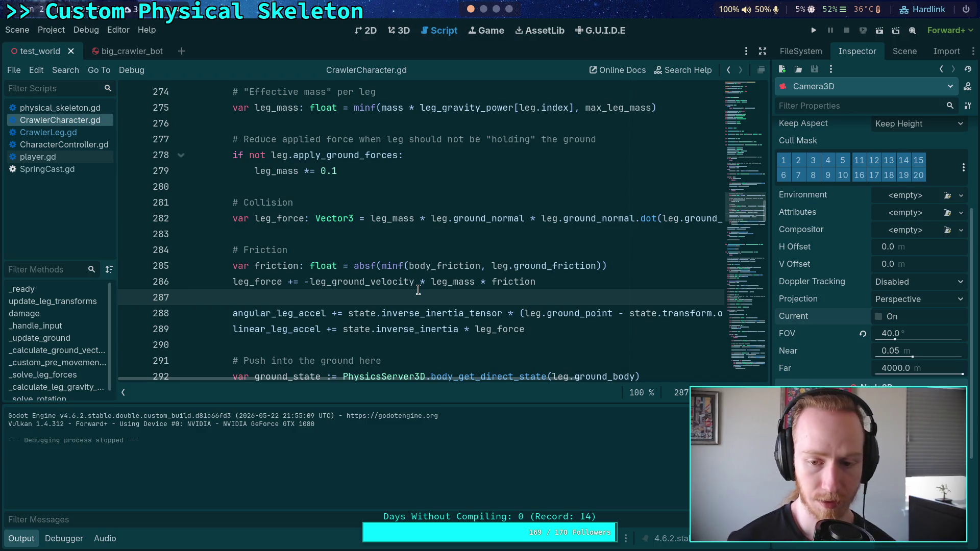
pyautogui.click(457, 271)
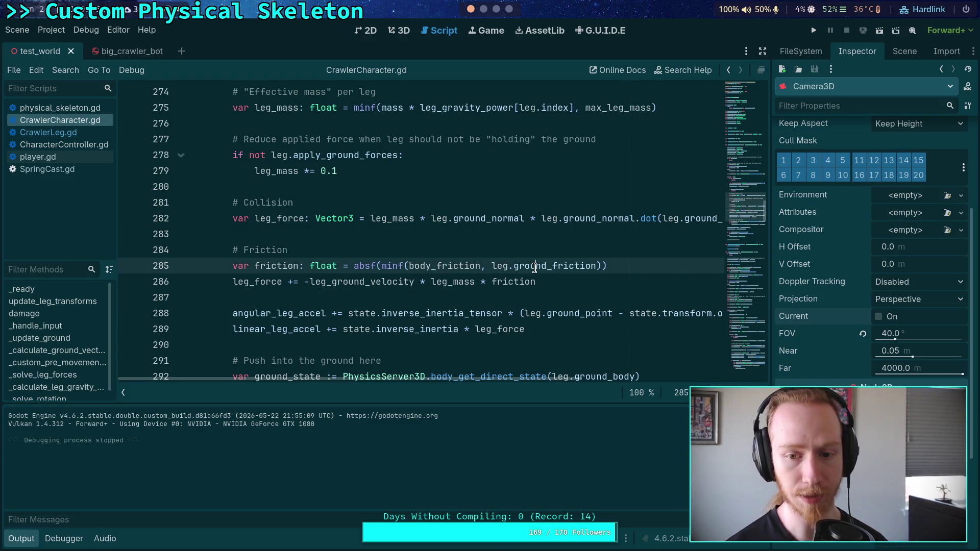
pyautogui.click(366, 288)
pyautogui.scroll(4, 525, 224)
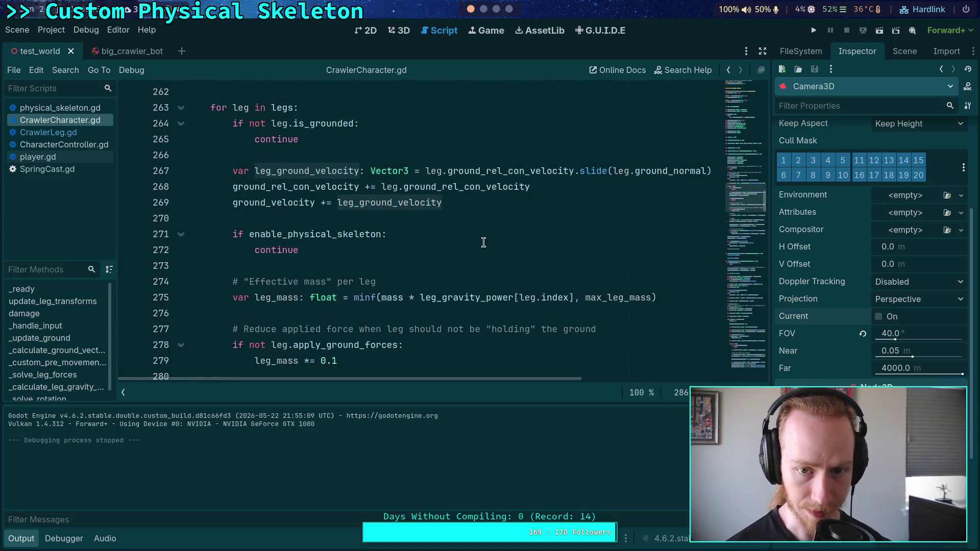
pyautogui.doubleClick(516, 167)
pyautogui.keyDown('ctrl'); pyautogui.click(516, 167); pyautogui.keyUp('ctrl')
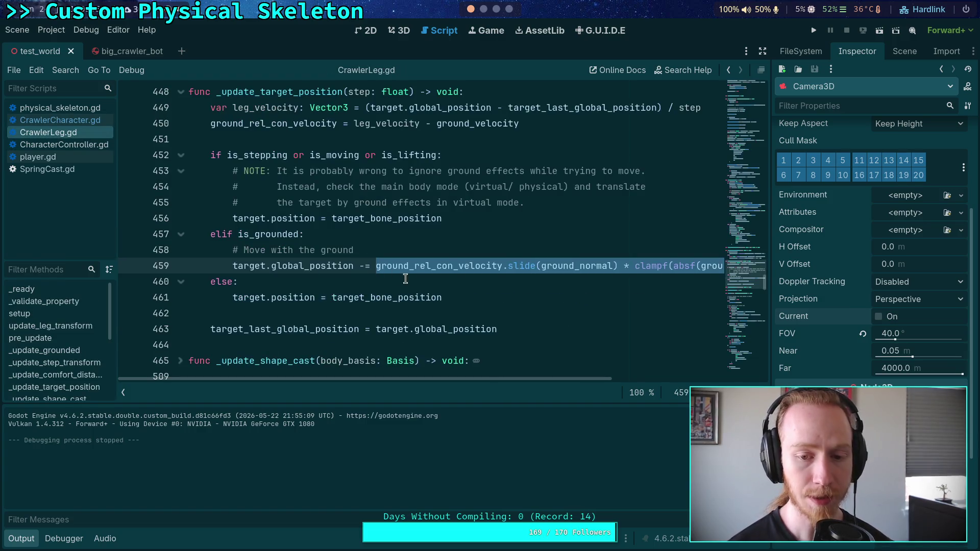
pyautogui.doubleClick(452, 265)
pyautogui.scroll(1, 437, 237)
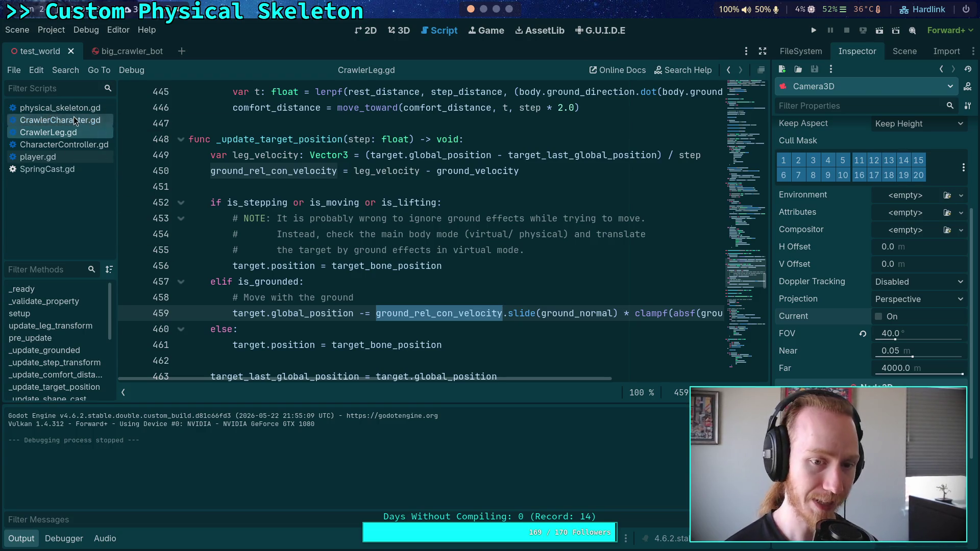
# - Glance at physical_skeleton.gd, then review the angular acceleration code around line 288 in CrawlerCharacter.gd
pyautogui.click(60, 108)
pyautogui.scroll(-2, 406, 298)
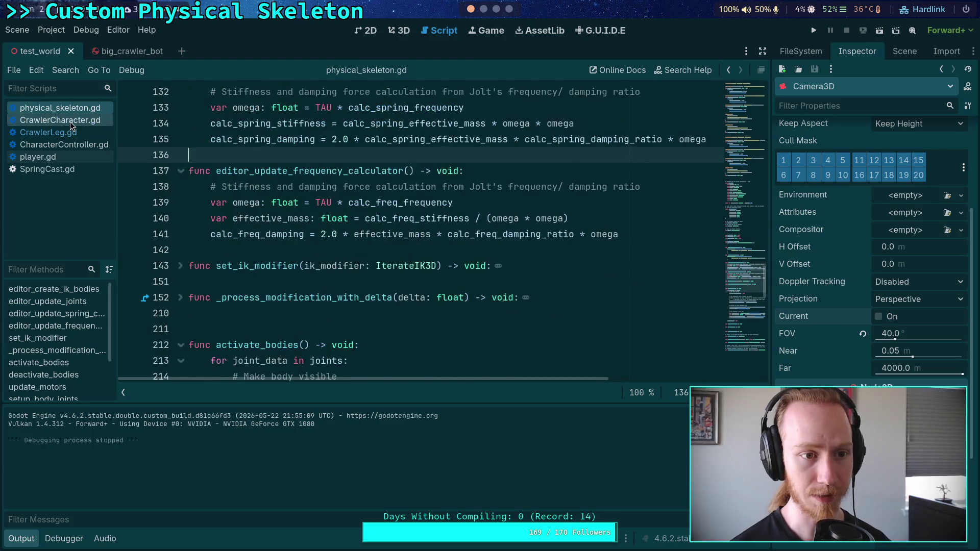
pyautogui.click(60, 120)
pyautogui.scroll(-7, 305, 219)
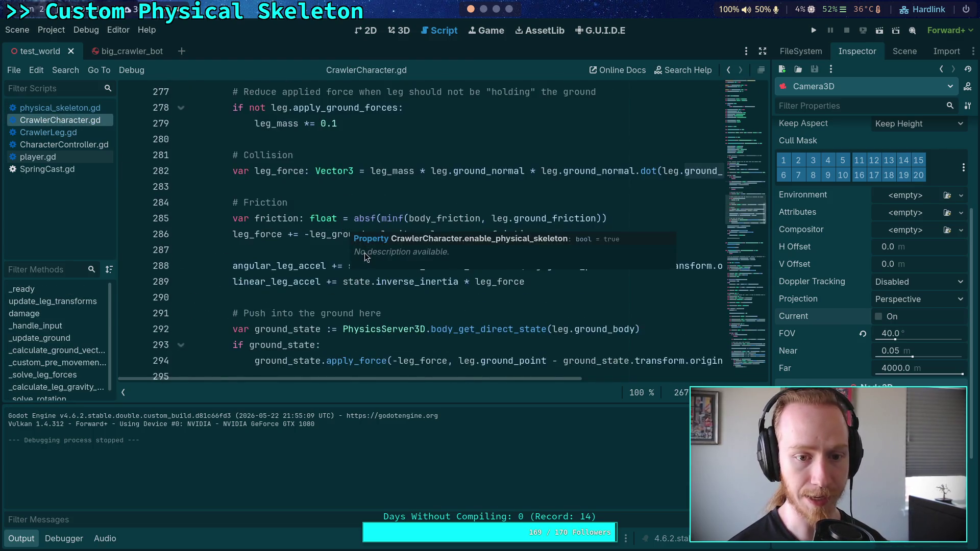
pyautogui.scroll(-2, 374, 303)
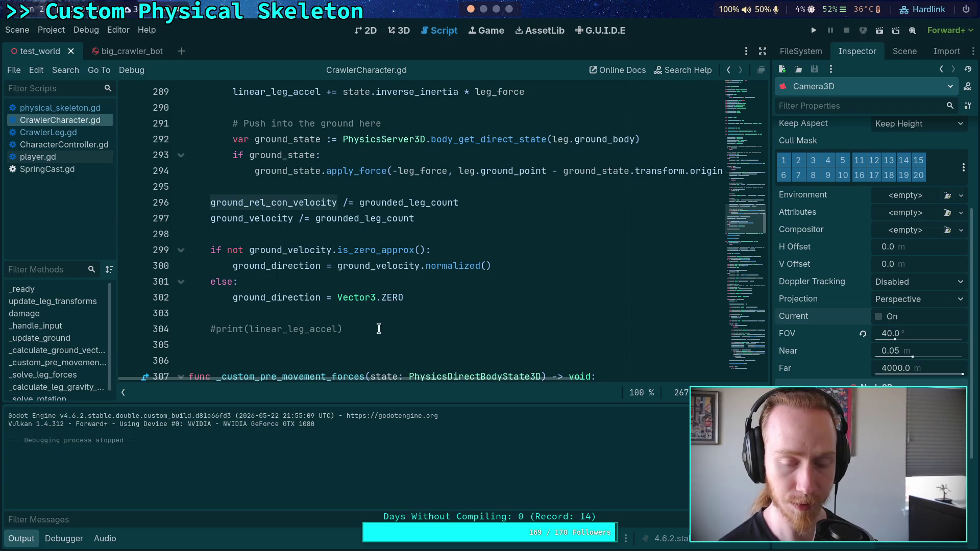
pyautogui.scroll(1, 280, 308)
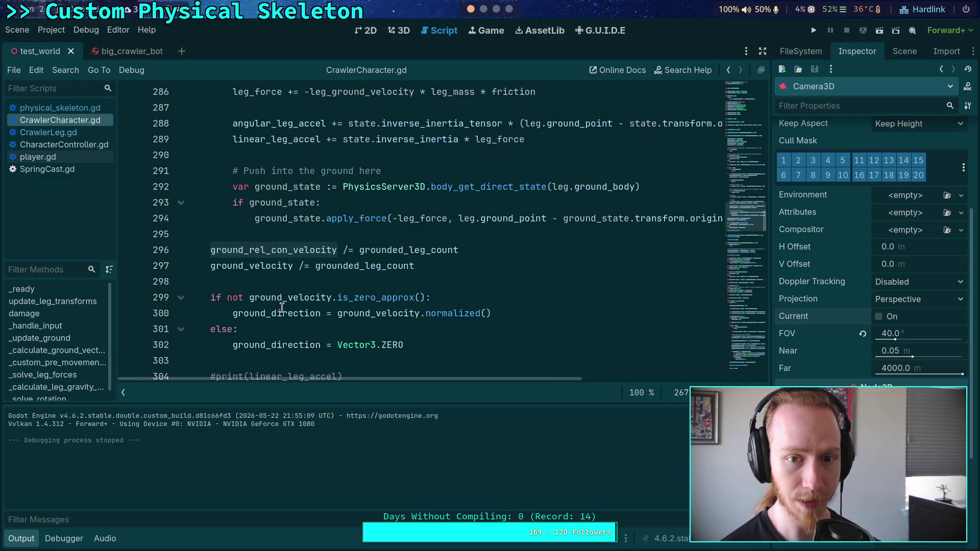
pyautogui.scroll(2, 302, 299)
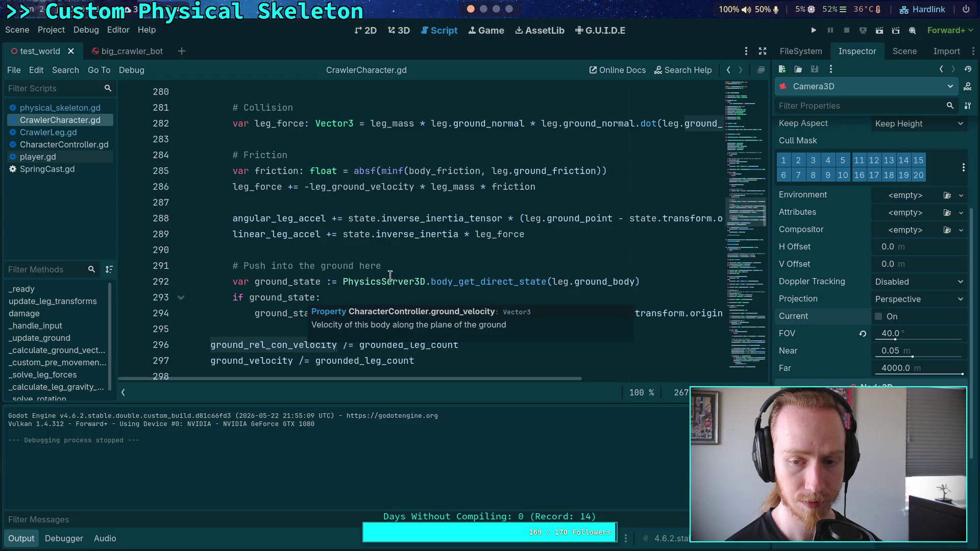
pyautogui.moveTo(485, 376); pyautogui.dragTo(490, 380)
pyautogui.scroll(6, 526, 278)
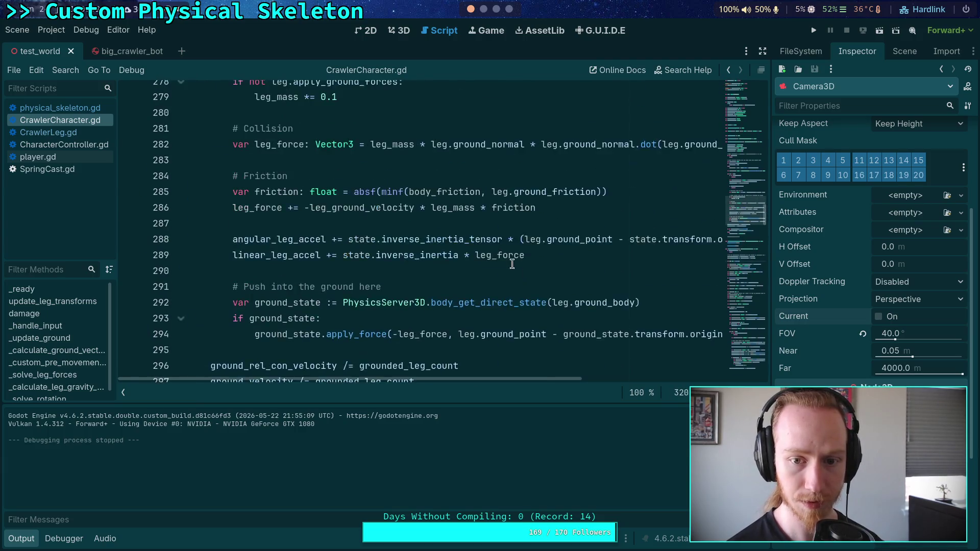
pyautogui.scroll(2, 520, 273)
pyautogui.scroll(-1, 477, 309)
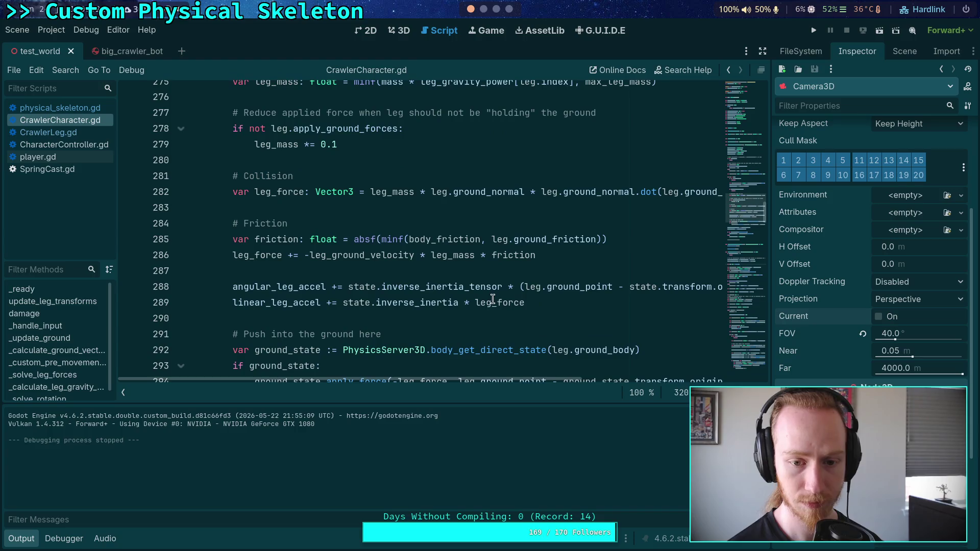
pyautogui.click(498, 286)
pyautogui.moveTo(494, 380)
pyautogui.mouseDown()
pyautogui.moveTo(674, 381)
pyautogui.moveTo(475, 386)
pyautogui.mouseUp()
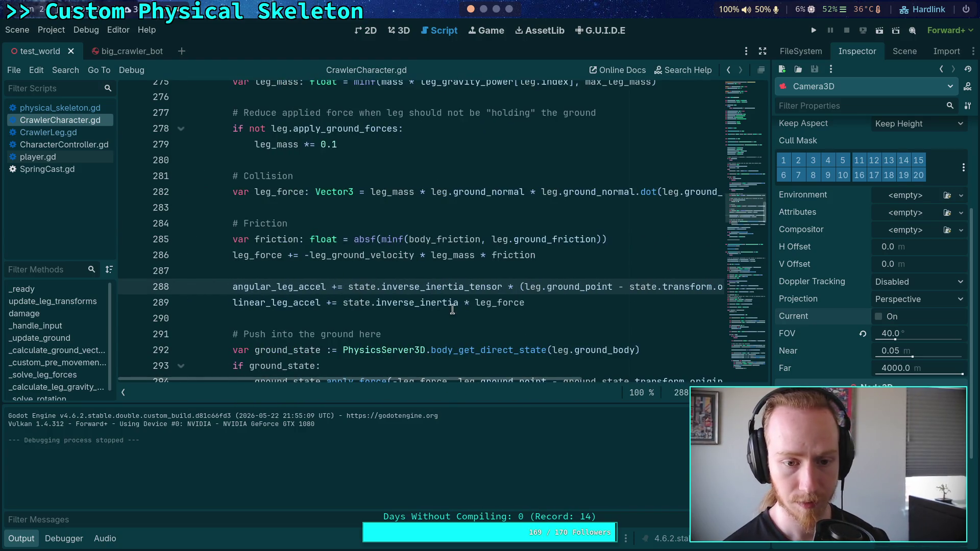
pyautogui.scroll(-5, 452, 309)
# - Uncomment line 304's print, change it to angular_leg_accel, save, and rerun the scene
pyautogui.click(211, 304)
pyautogui.press('BackSpace')
pyautogui.doubleClick(267, 302)
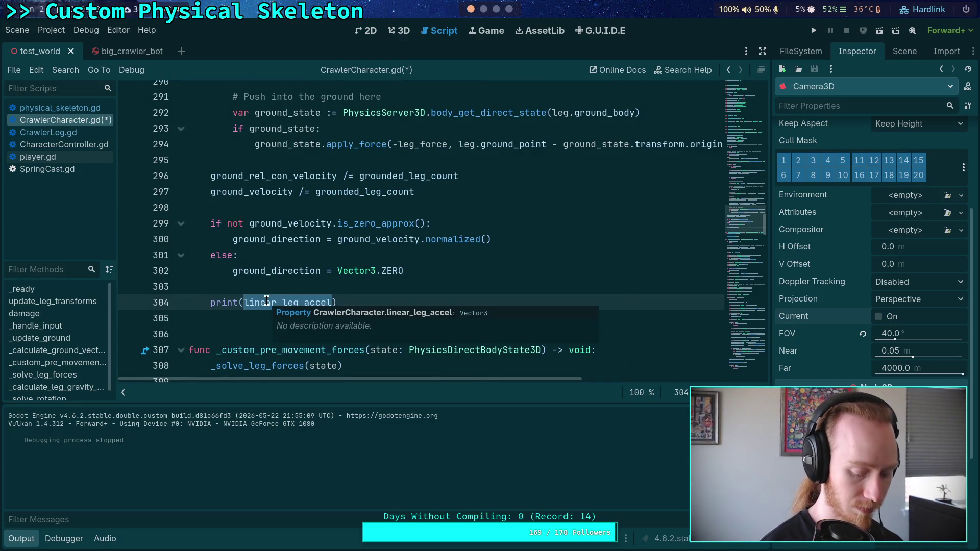
pyautogui.write('angular')
pyautogui.press('Return')
pyautogui.hotkey('ctrl', 's')
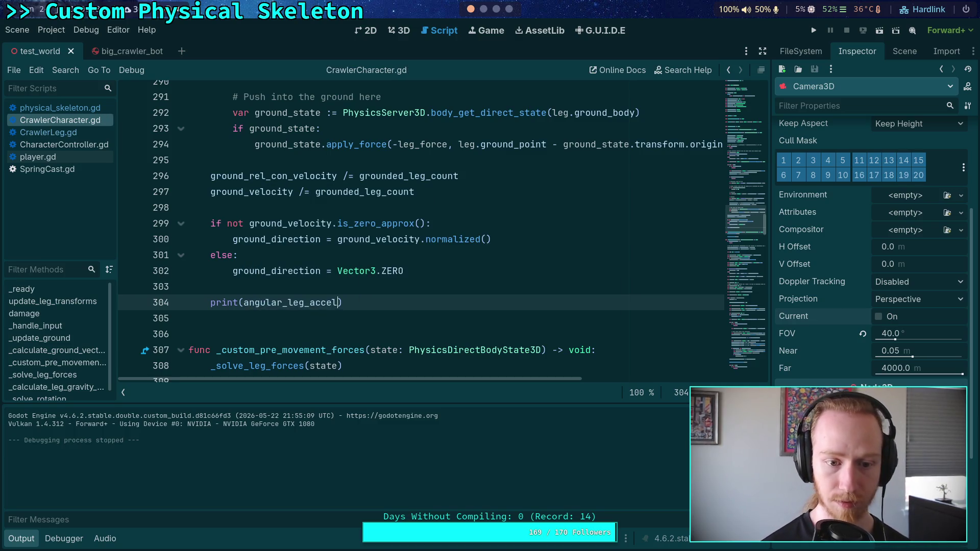
pyautogui.click(815, 30)
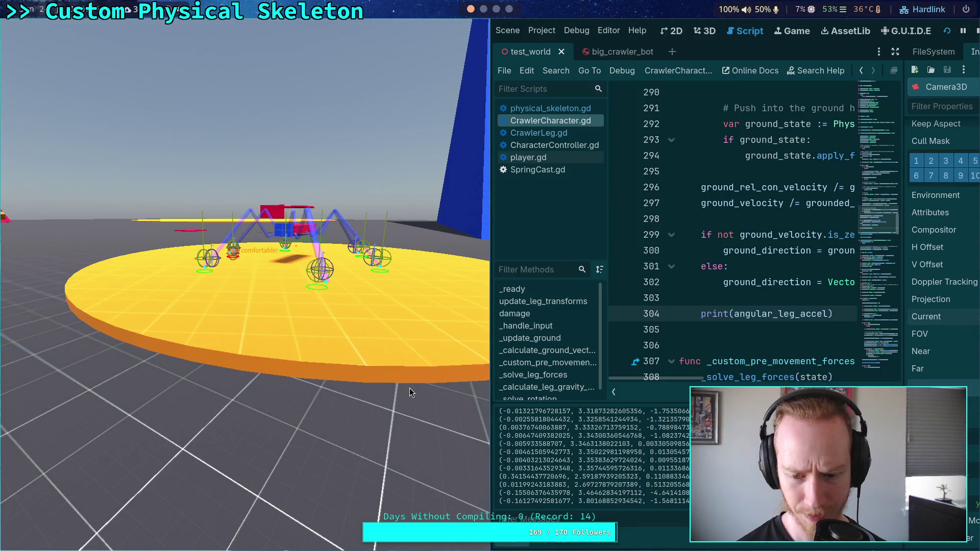
# - Frame-step the crawler simulation ten physics ticks while watching the leg acceleration output
pyautogui.press('space')
pyautogui.press('space')
pyautogui.press('space')
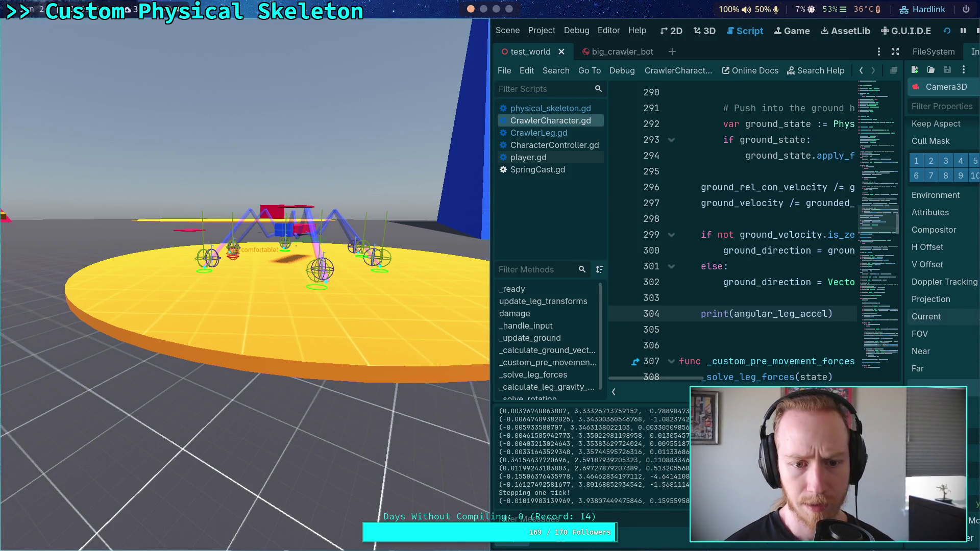
pyautogui.press('space')
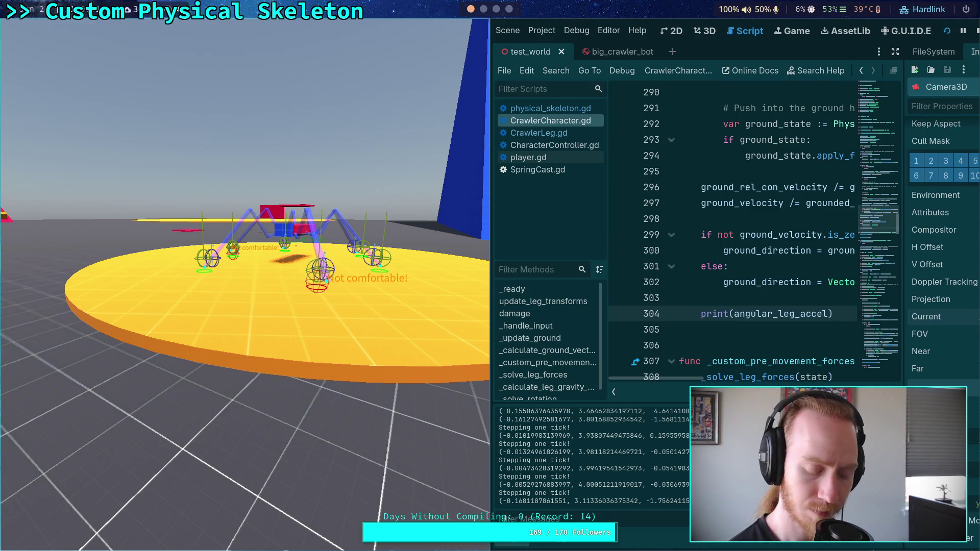
pyautogui.press('space')
pyautogui.press('space')
pyautogui.press('space')
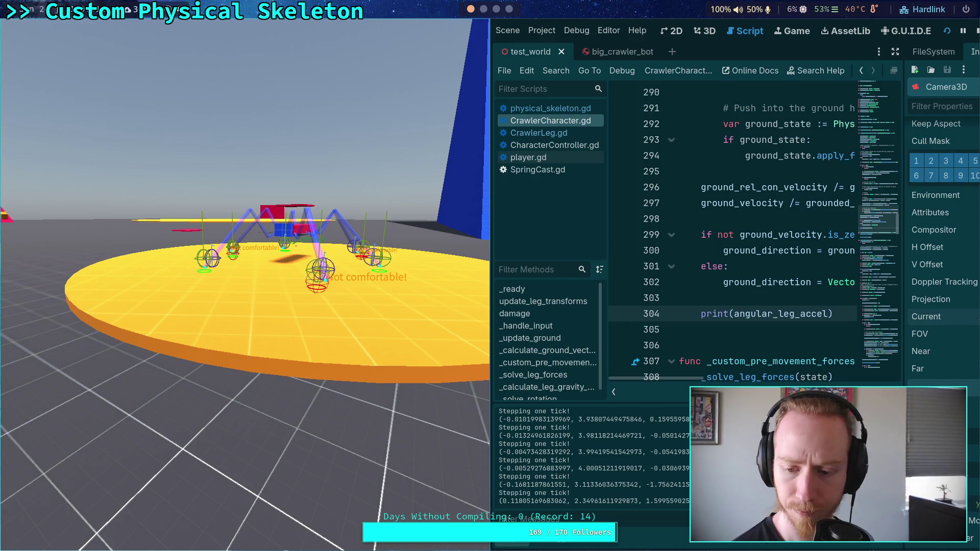
pyautogui.press('space')
pyautogui.press('space')
pyautogui.press('space')
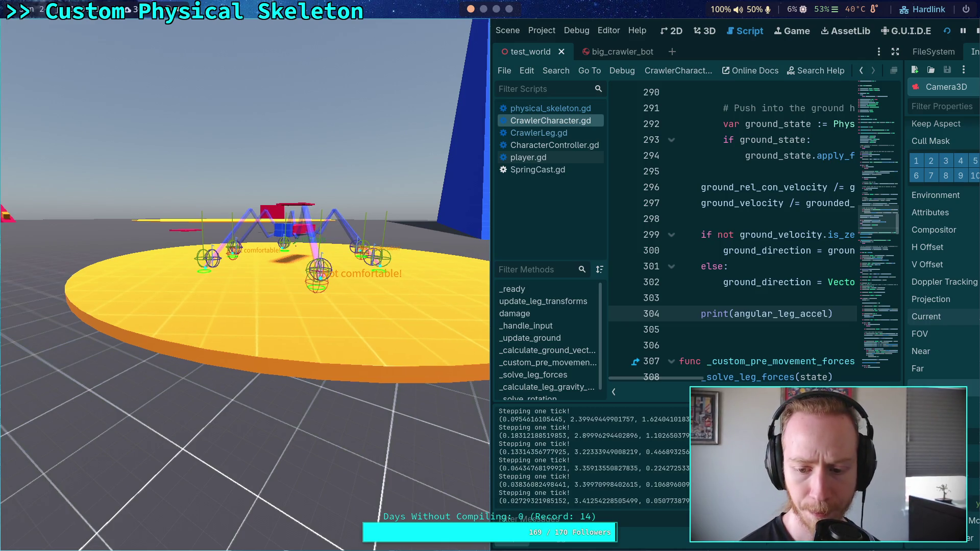
pyautogui.press('space')
pyautogui.press('space')
pyautogui.press('space')
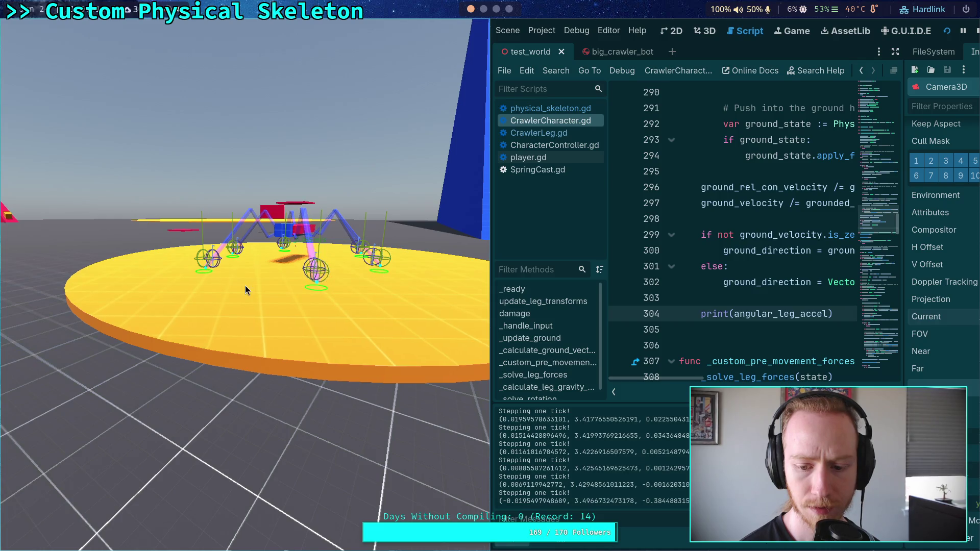
pyautogui.press('space')
pyautogui.press('space')
pyautogui.press('space')
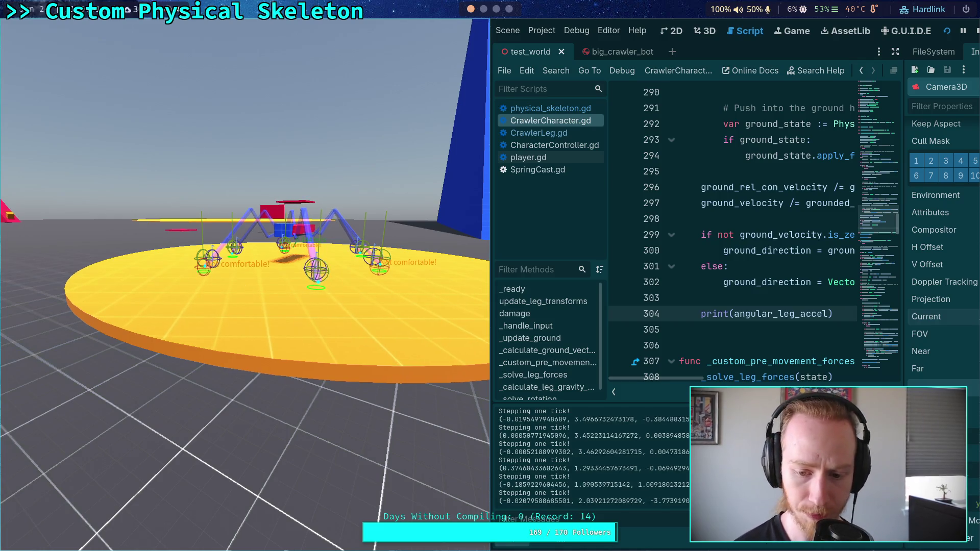
pyautogui.press('space')
pyautogui.press('space')
pyautogui.press('space')
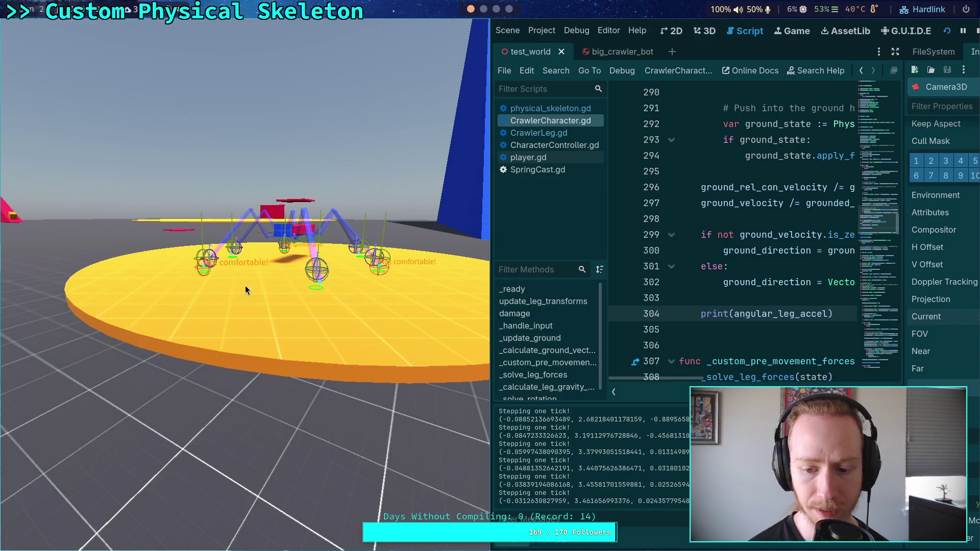
pyautogui.press('space')
pyautogui.press('space')
pyautogui.press('space')
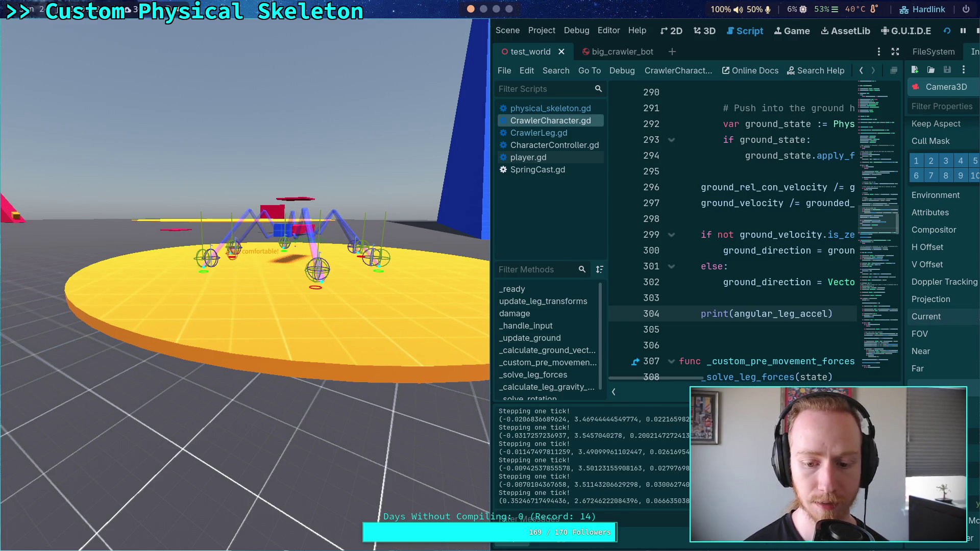
pyautogui.press('space')
pyautogui.press('space')
pyautogui.press('space')
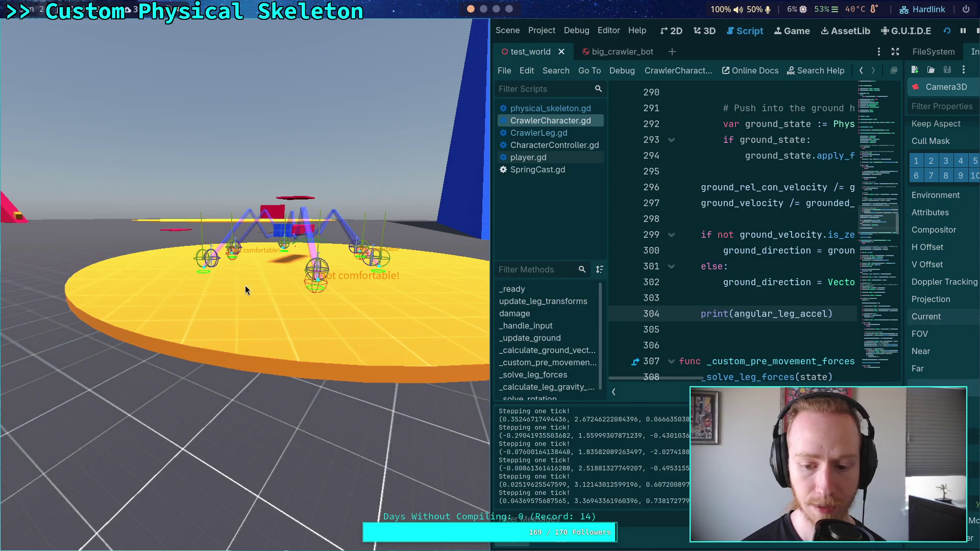
pyautogui.press('space')
pyautogui.press('space')
pyautogui.press('space')
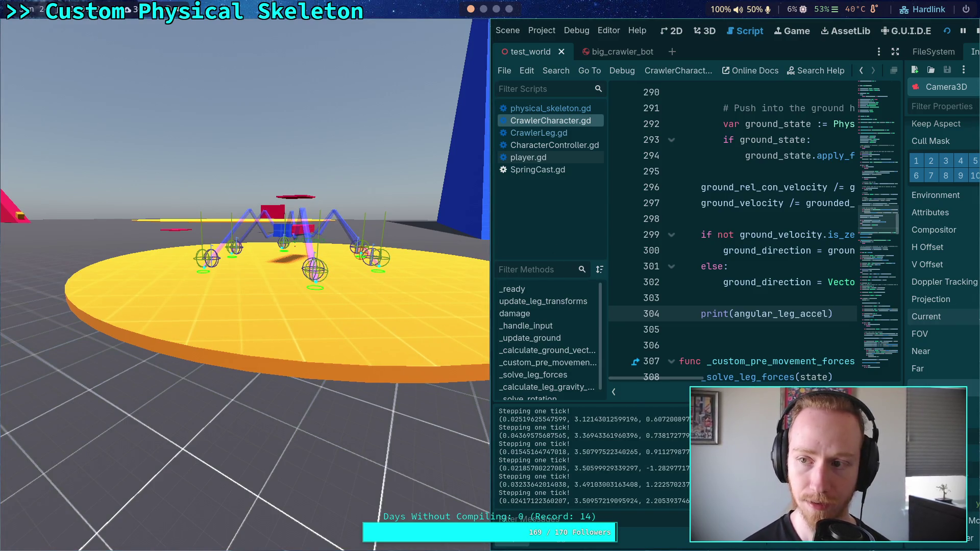
# - Stop the game and delete the print(angular_leg_accel) debug lines at 303–304
pyautogui.click(975, 32)
pyautogui.moveTo(449, 314); pyautogui.dragTo(453, 286)
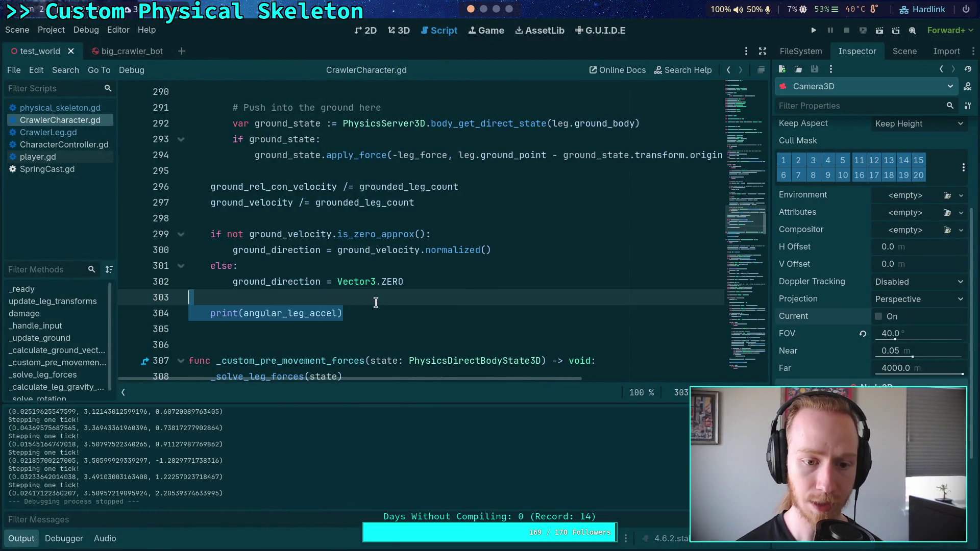
pyautogui.press('BackSpace')
pyautogui.press('Down')
pyautogui.scroll(-6, 439, 271)
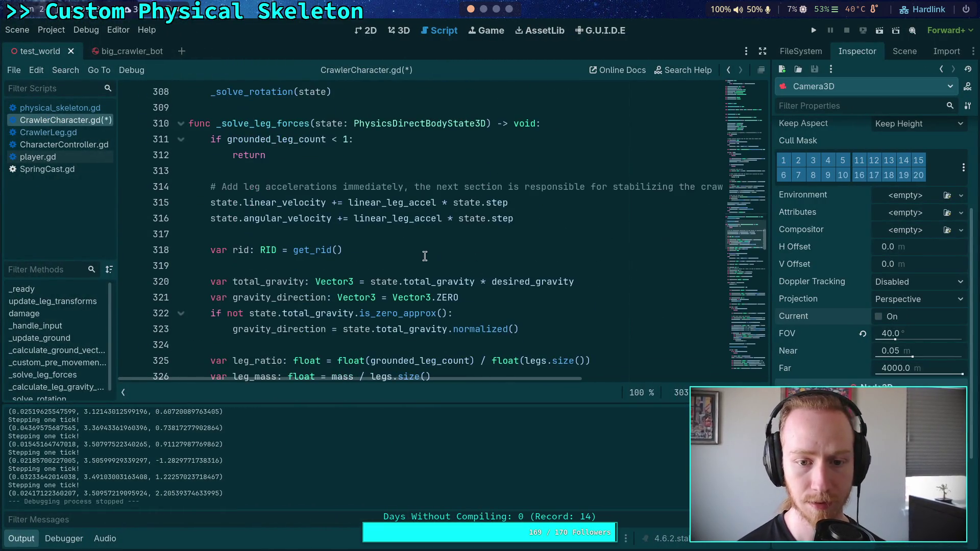
pyautogui.doubleClick(412, 218)
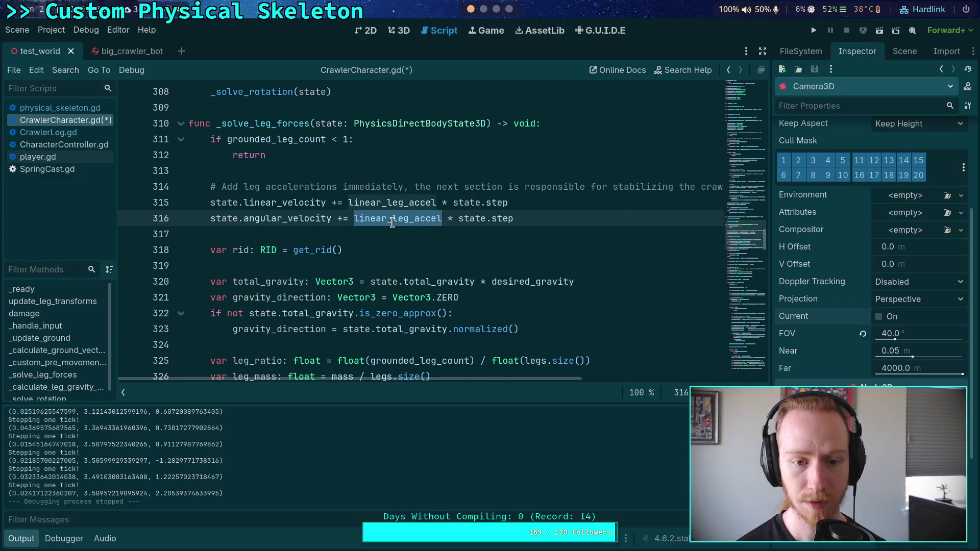
# - Swap linear_leg_accel for angular_leg_accel on line 316, save, then rerun and stop the crawler
pyautogui.moveTo(354, 218); pyautogui.dragTo(387, 221)
pyautogui.write('ang')
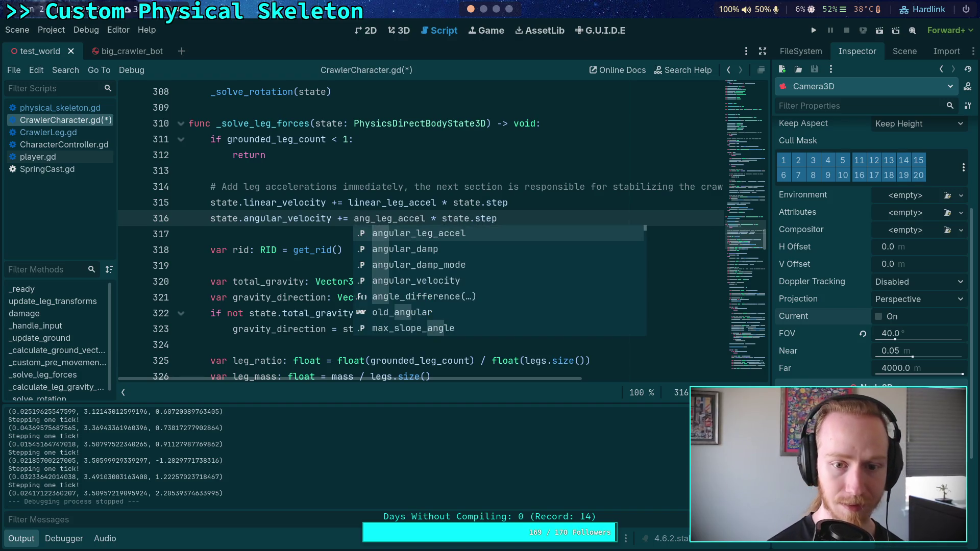
pyautogui.press('Return')
pyautogui.hotkey('ctrl', 's')
pyautogui.press('Delete')
pyautogui.press('Delete')
pyautogui.press('Delete')
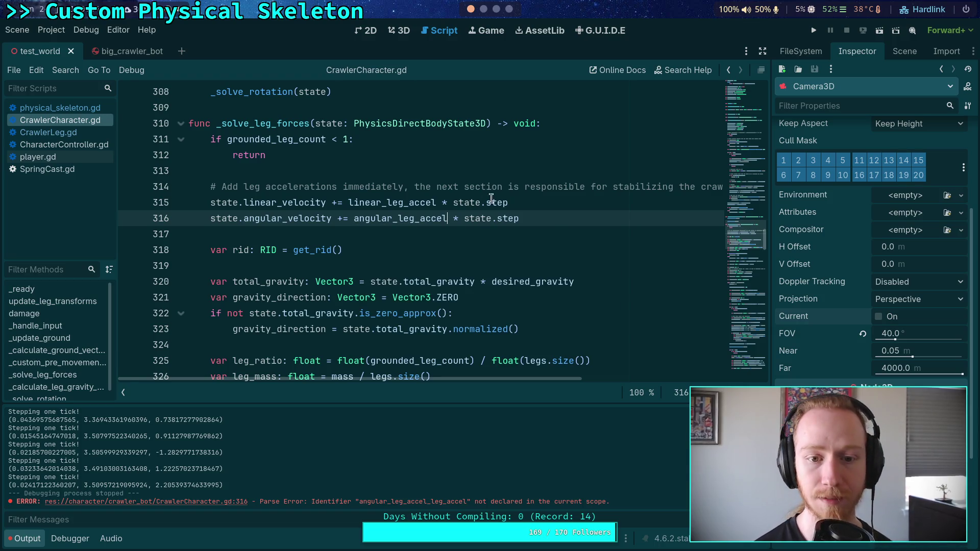
pyautogui.press('F5')
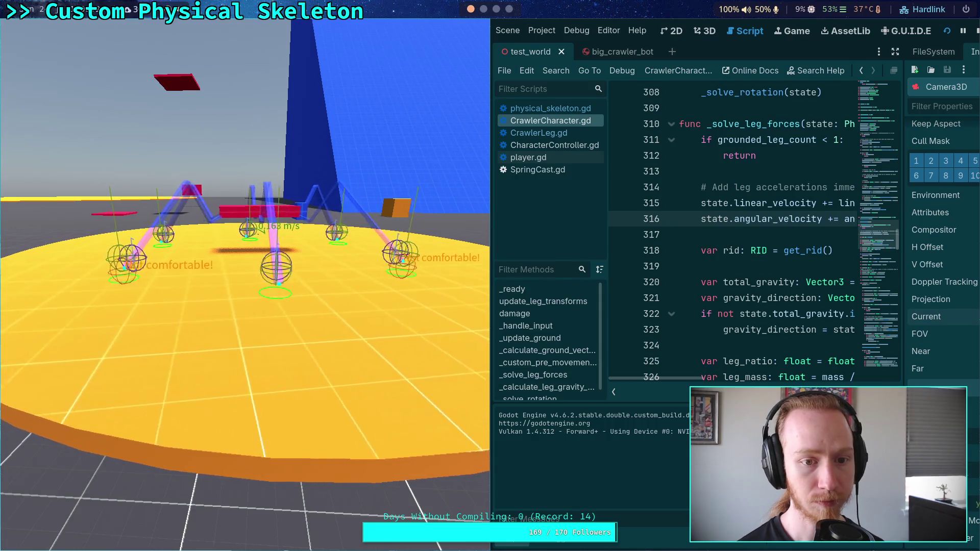
pyautogui.press('F8')
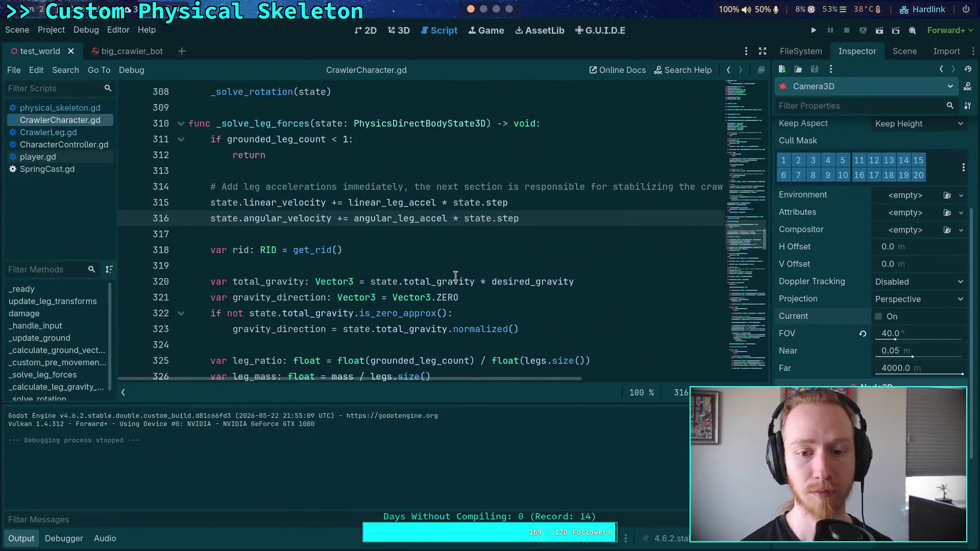
pyautogui.doubleClick(386, 219)
pyautogui.scroll(2, 411, 243)
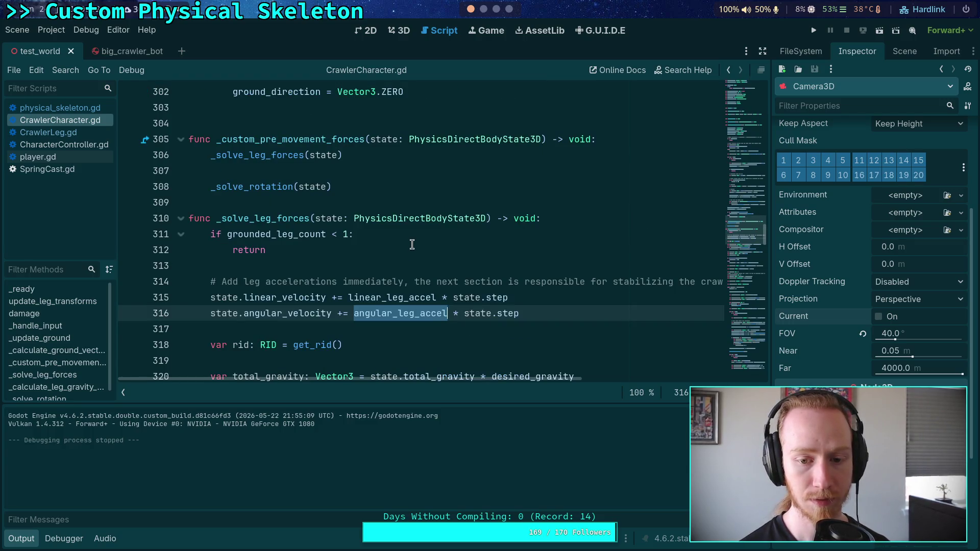
pyautogui.scroll(3, 412, 245)
pyautogui.scroll(4, 412, 245)
pyautogui.moveTo(526, 378)
pyautogui.mouseDown()
pyautogui.moveTo(737, 373)
pyautogui.moveTo(520, 383)
pyautogui.mouseUp()
pyautogui.click(253, 173)
pyautogui.doubleClick(254, 174)
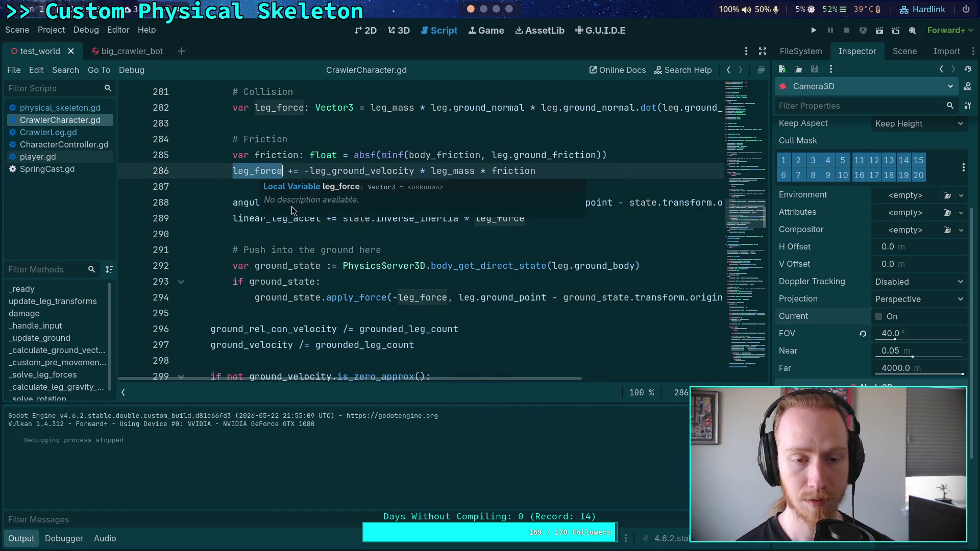
pyautogui.scroll(2, 352, 268)
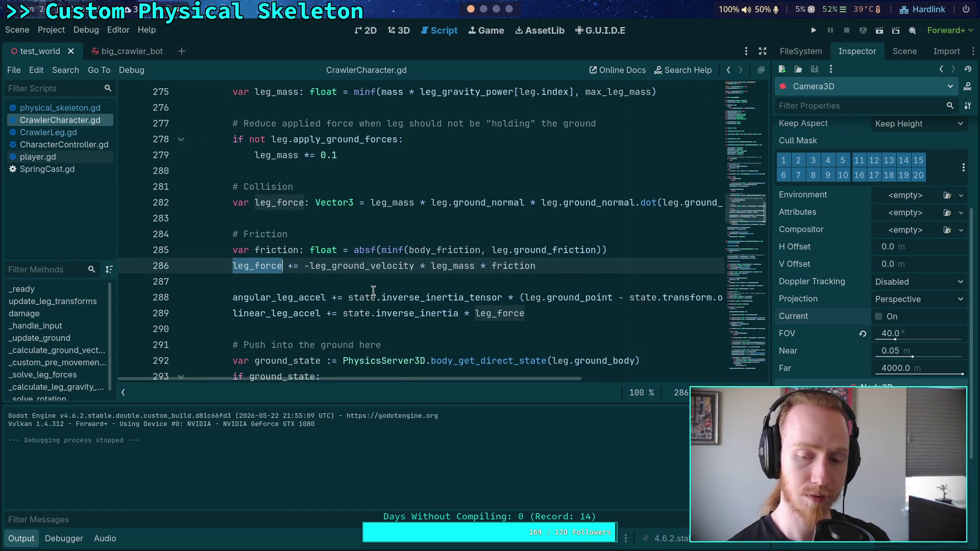
pyautogui.moveTo(374, 290)
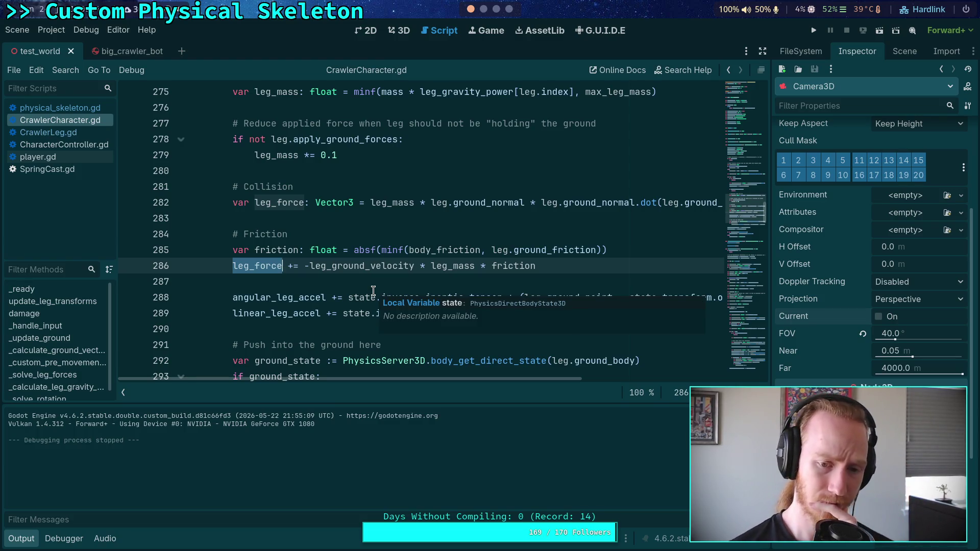
pyautogui.moveTo(452, 380)
pyautogui.mouseDown()
pyautogui.moveTo(675, 367)
pyautogui.moveTo(606, 385)
pyautogui.moveTo(474, 382)
pyautogui.mouseUp()
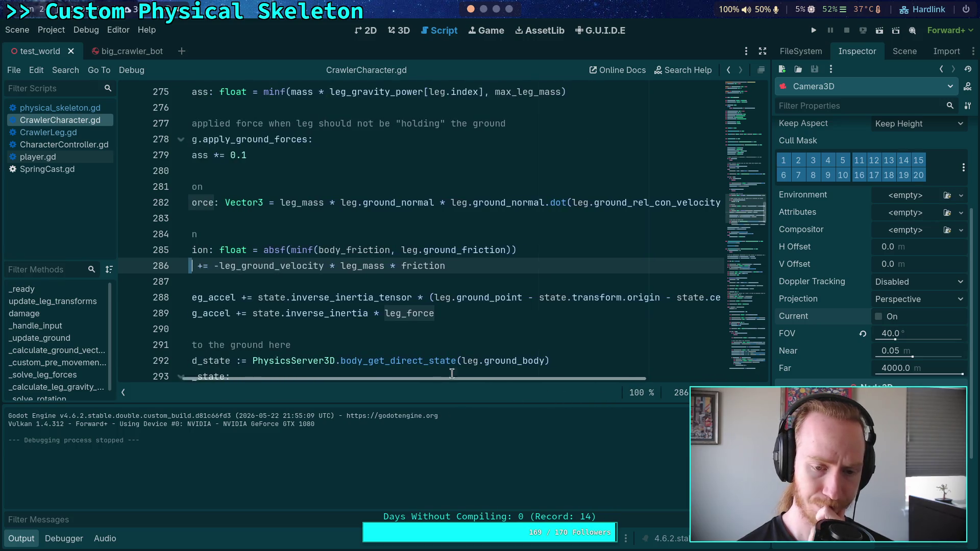
pyautogui.click(424, 280)
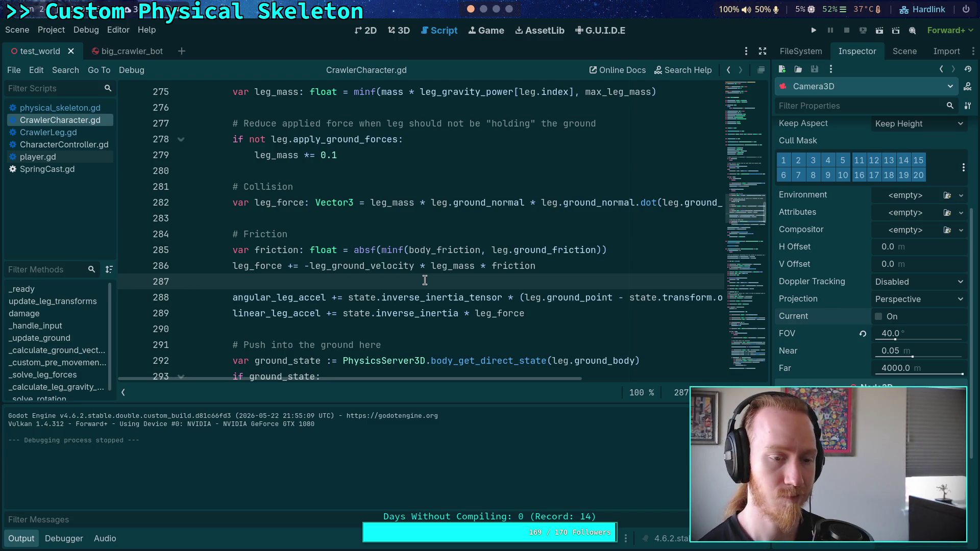
pyautogui.click(126, 394)
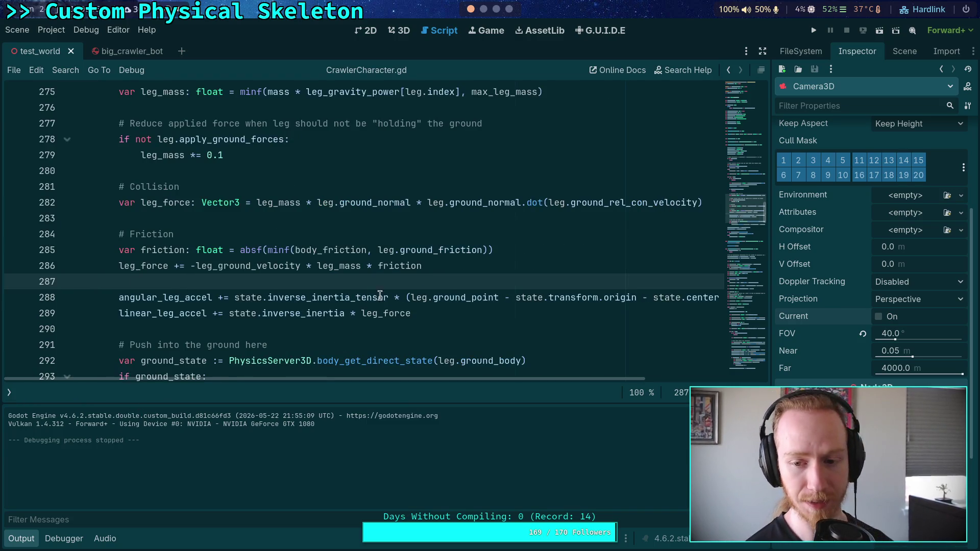
pyautogui.doubleClick(142, 265)
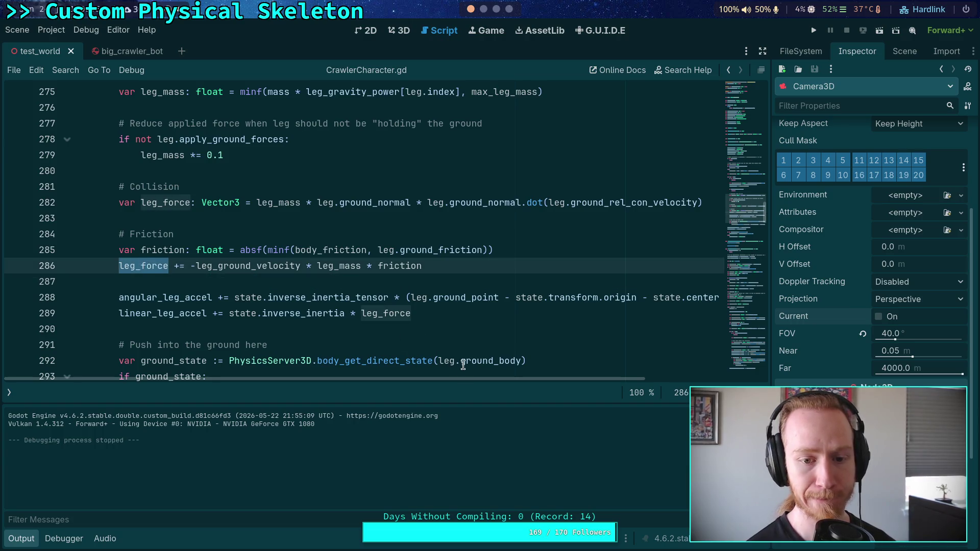
pyautogui.moveTo(470, 379)
pyautogui.mouseDown()
pyautogui.moveTo(643, 380)
pyautogui.moveTo(477, 380)
pyautogui.mouseUp()
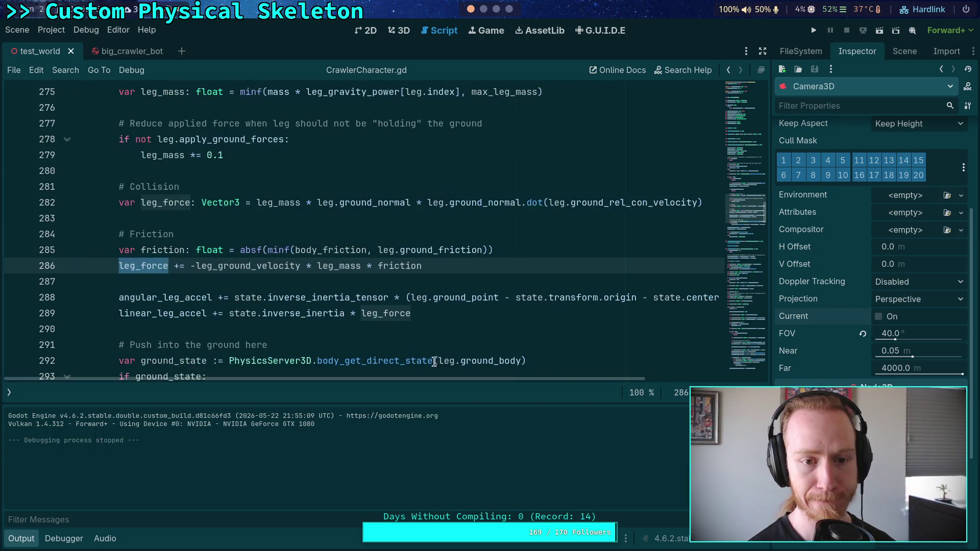
pyautogui.scroll(2, 435, 300)
pyautogui.moveTo(434, 300)
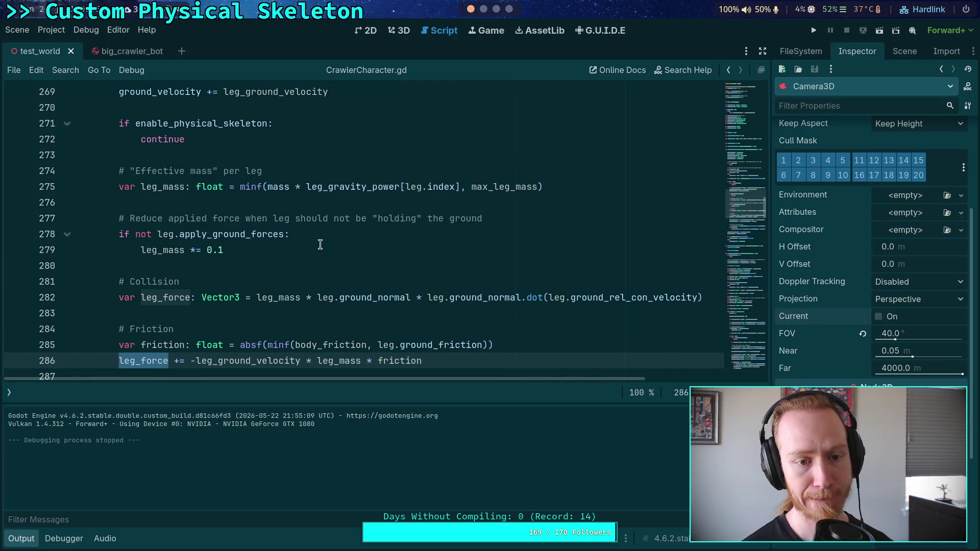
pyautogui.scroll(-5, 317, 245)
pyautogui.scroll(-3, 372, 253)
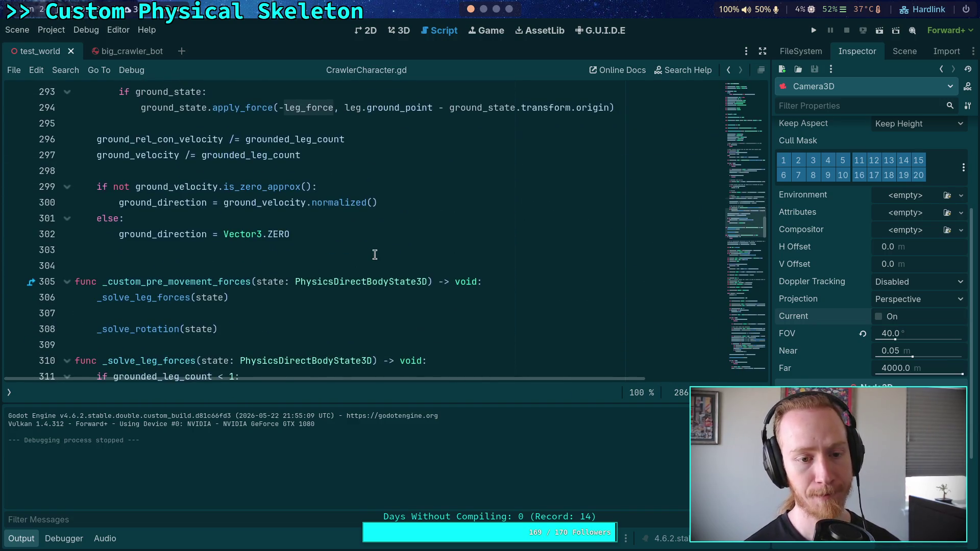
pyautogui.scroll(5, 375, 254)
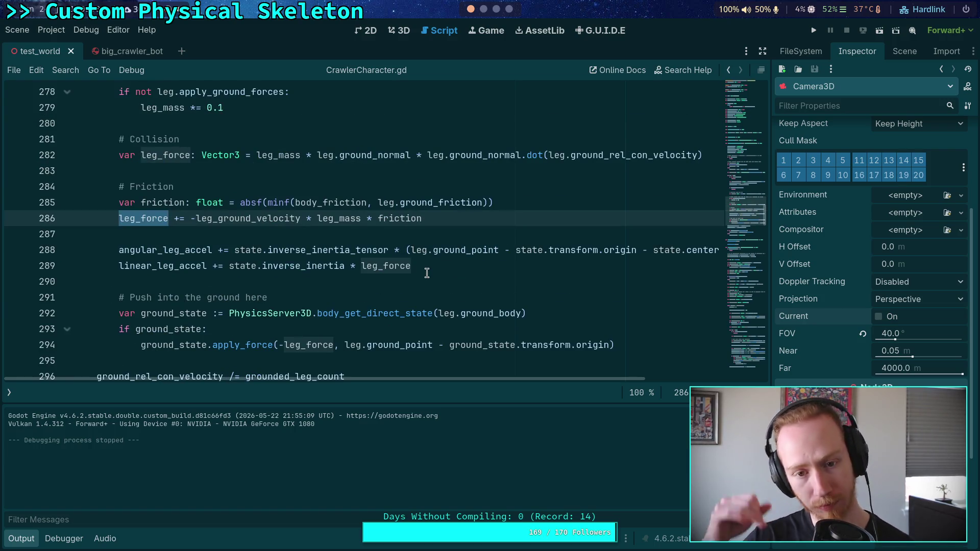
pyautogui.click(338, 220)
pyautogui.scroll(4, 354, 216)
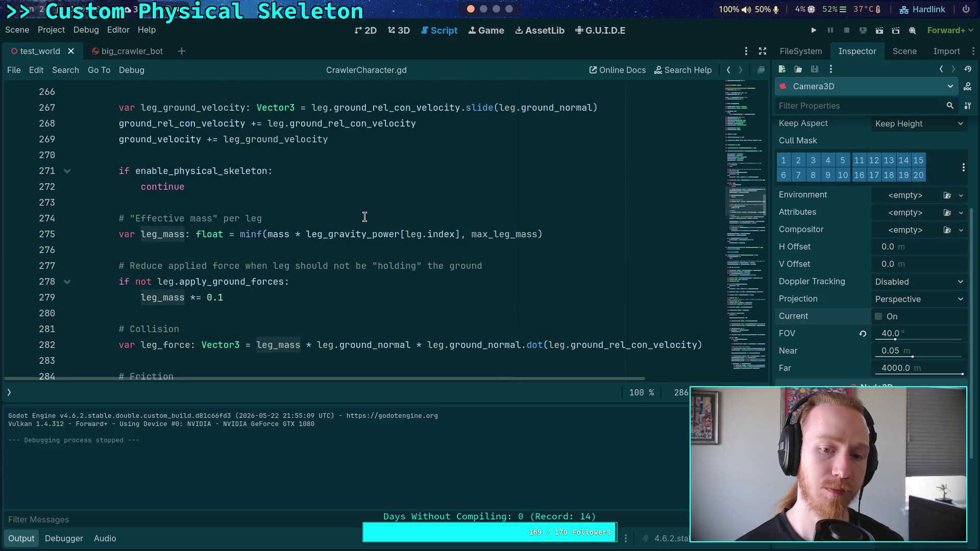
pyautogui.scroll(2, 365, 217)
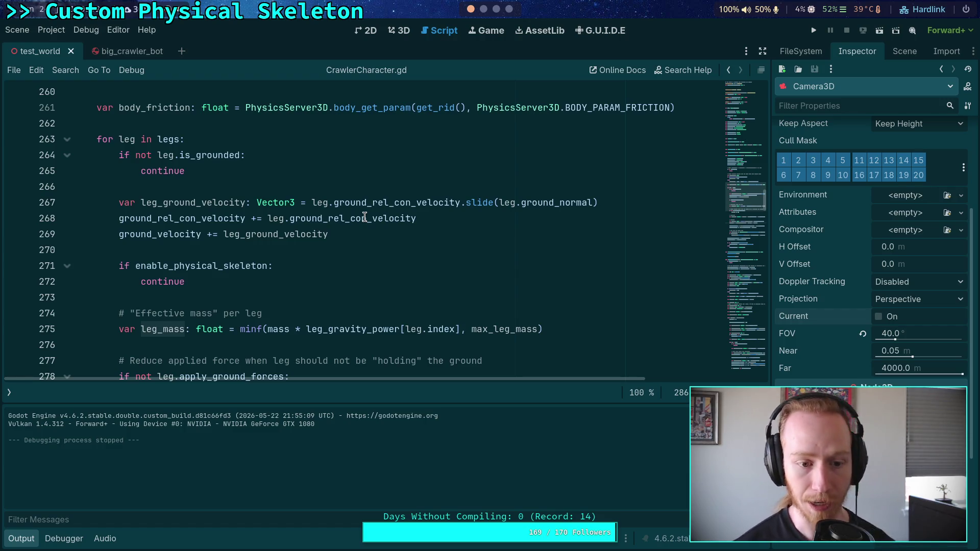
pyautogui.scroll(-1, 356, 276)
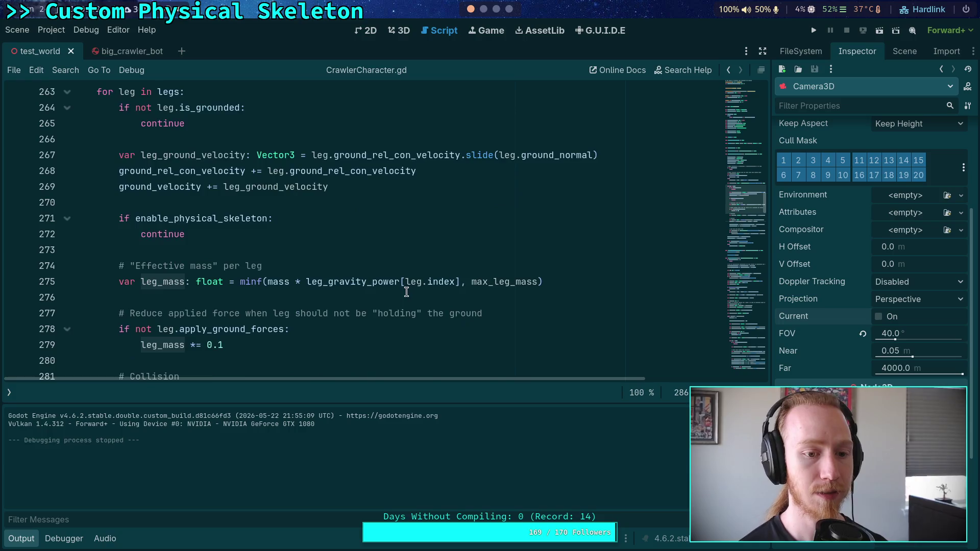
pyautogui.scroll(3, 306, 245)
pyautogui.click(253, 220)
pyautogui.press('Return')
pyautogui.write('var total_leg_mass: float = 0.0')
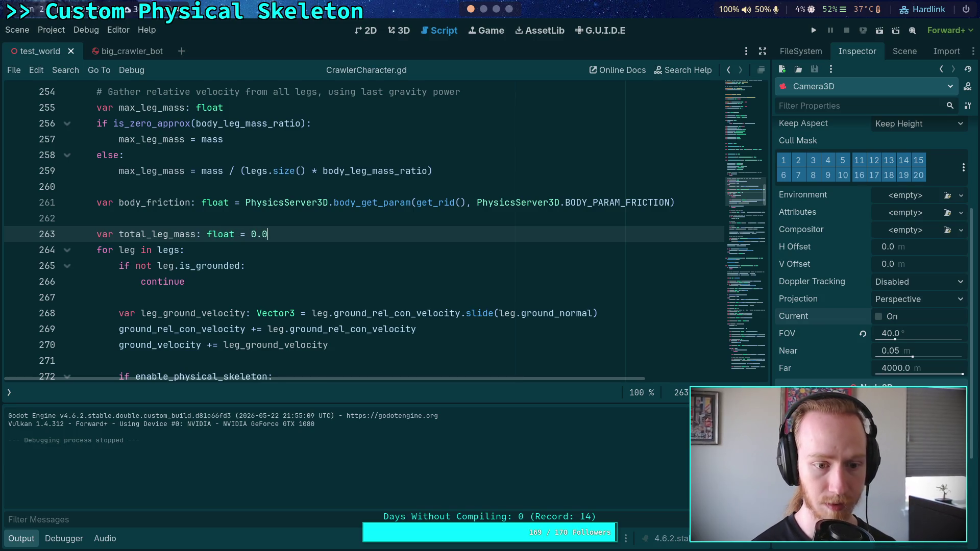
# - Add 'total_leg_mass += leg_mass' after the leg_mass calculation, below the force-reduction block
pyautogui.scroll(-2, 365, 232)
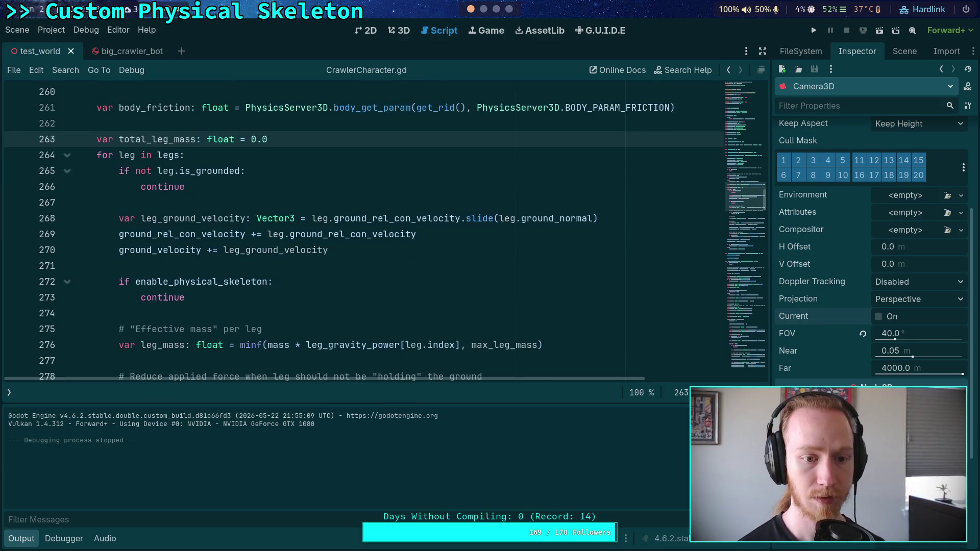
pyautogui.scroll(-2, 398, 261)
pyautogui.click(561, 251)
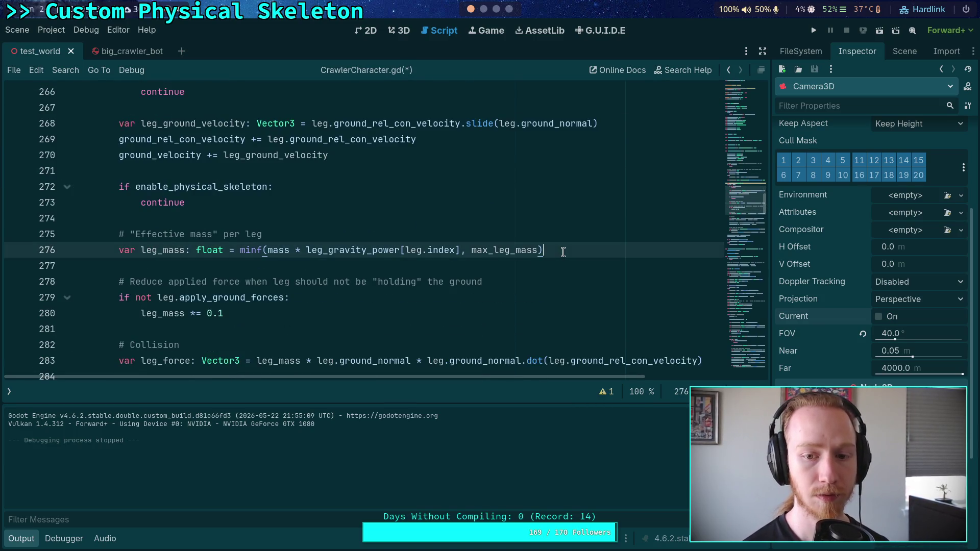
pyautogui.press('Return')
pyautogui.write('l')
pyautogui.press('Return')
pyautogui.write('total_leg_mass += l')
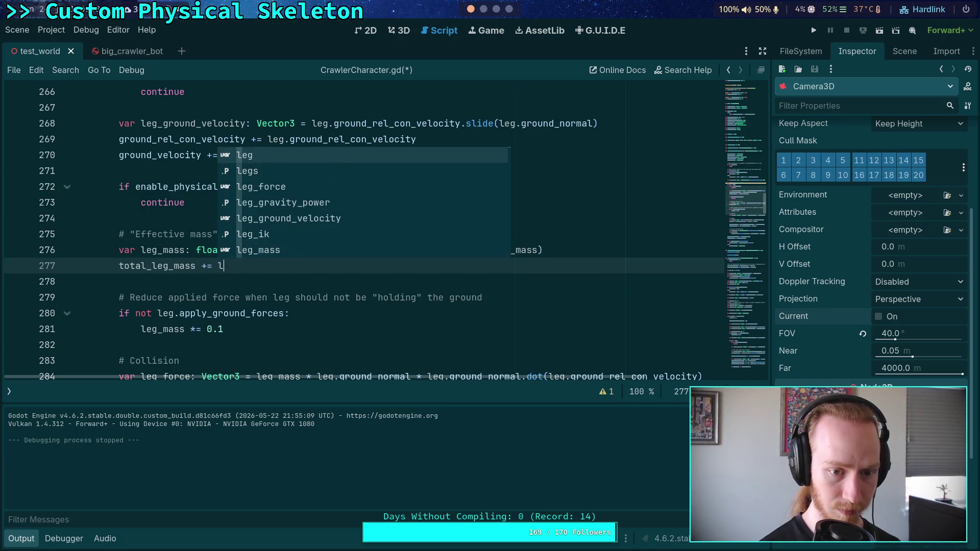
pyautogui.press('Down')
pyautogui.press('Down')
pyautogui.press('Down')
pyautogui.press('Down')
pyautogui.press('Return')
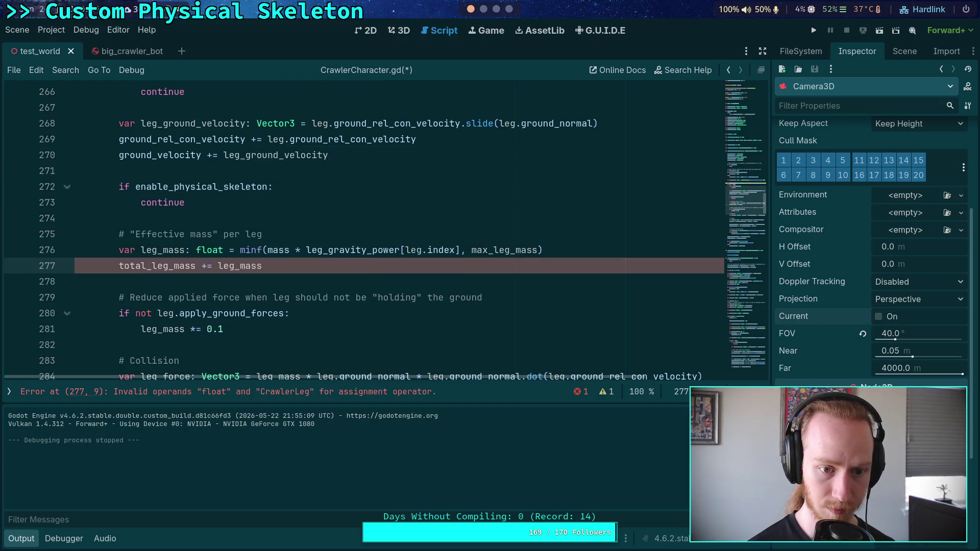
pyautogui.hotkey('alt', 'Down')
pyautogui.hotkey('alt', 'Down')
pyautogui.hotkey('alt', 'Down')
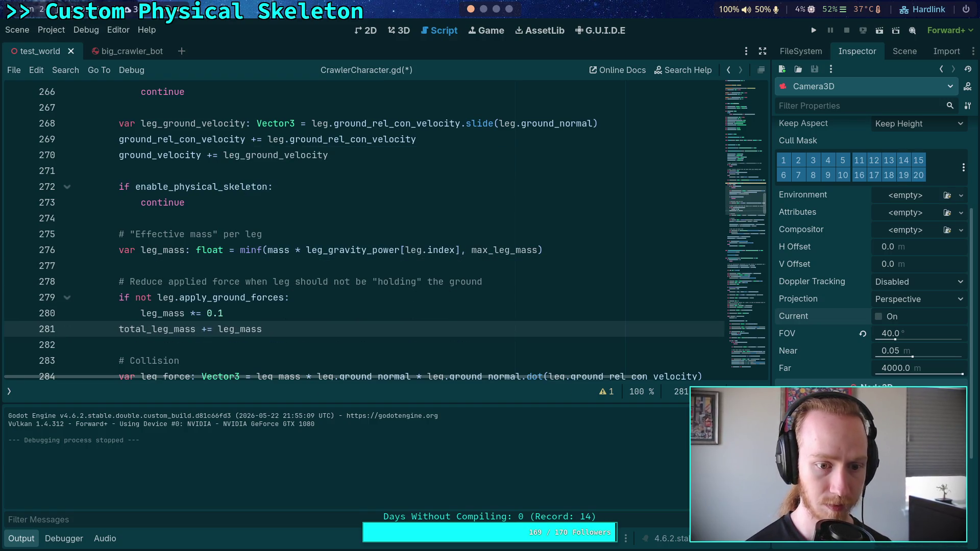
pyautogui.press('Up')
pyautogui.press('Return')
# - Add print(total_leg_mass) after the ground_direction block, save CrawlerCharacter.gd, and run the game
pyautogui.scroll(-9, 527, 253)
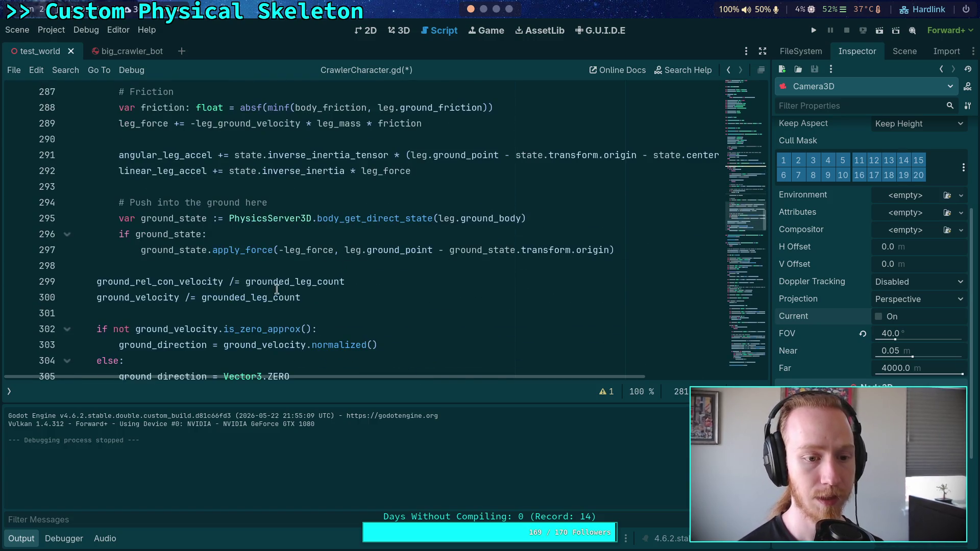
pyautogui.click(354, 282)
pyautogui.press('Return')
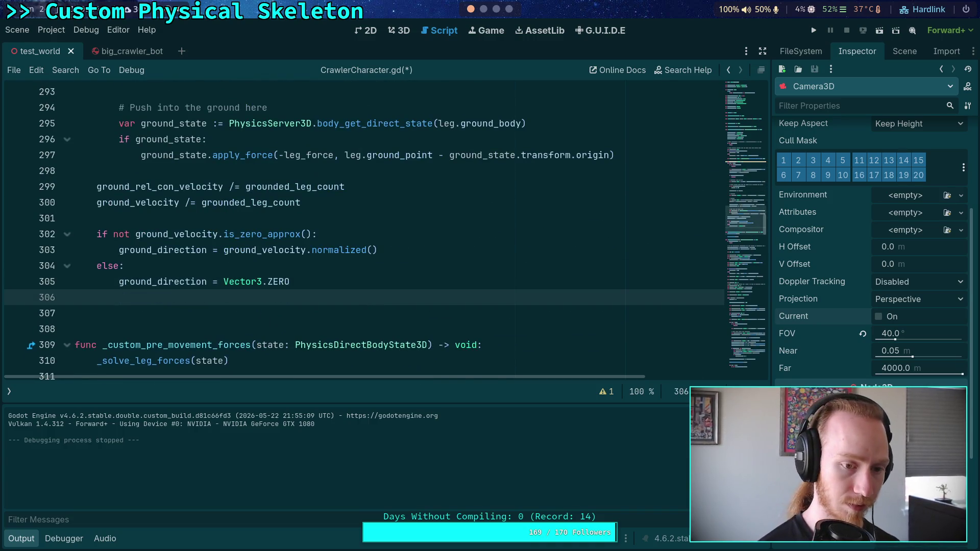
pyautogui.press('Return')
pyautogui.write('print(tot')
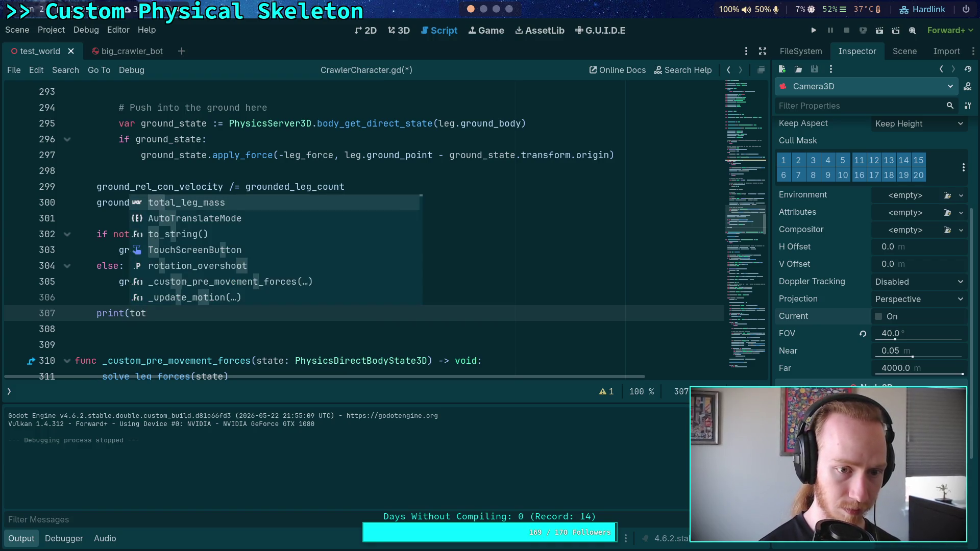
pyautogui.press('Return')
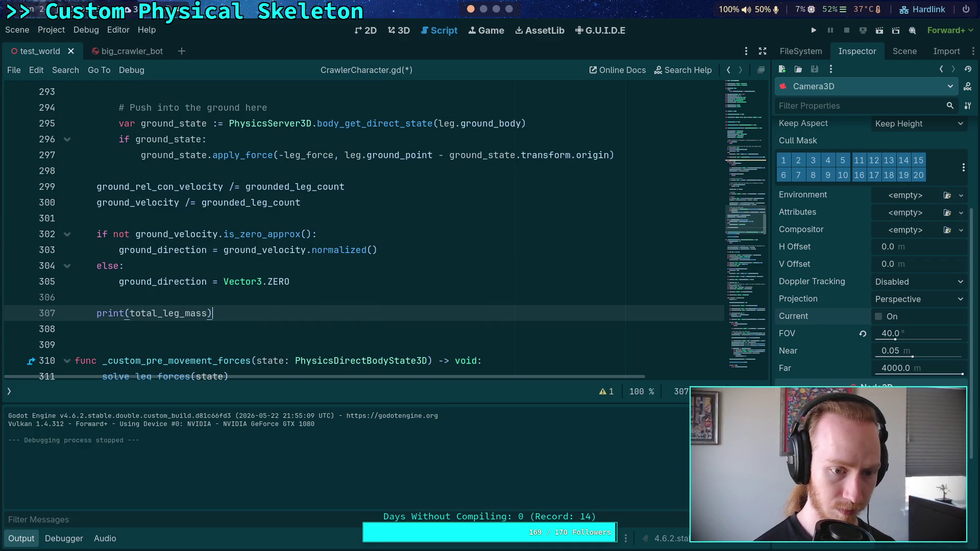
pyautogui.scroll(6, 334, 281)
pyautogui.hotkey('ctrl', 's')
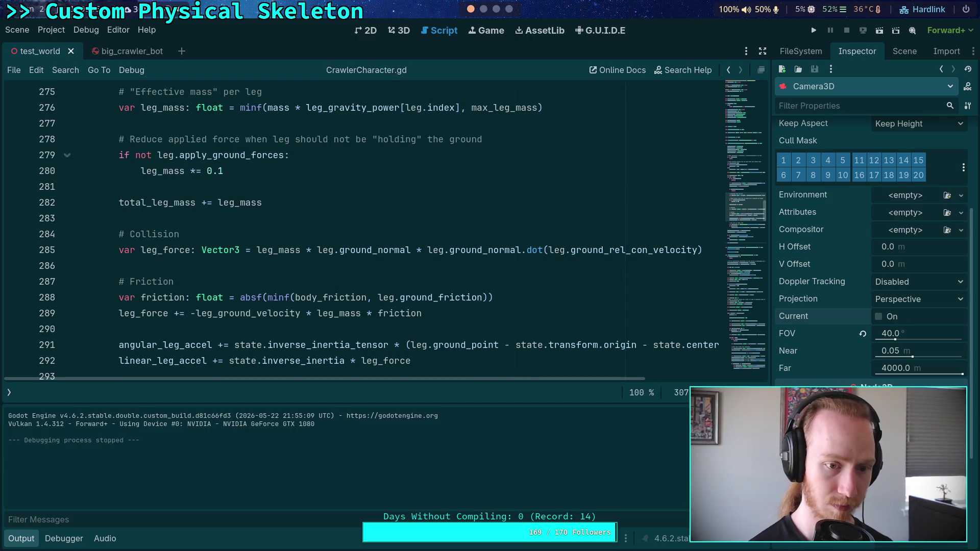
pyautogui.scroll(-4, 490, 179)
pyautogui.click(807, 30)
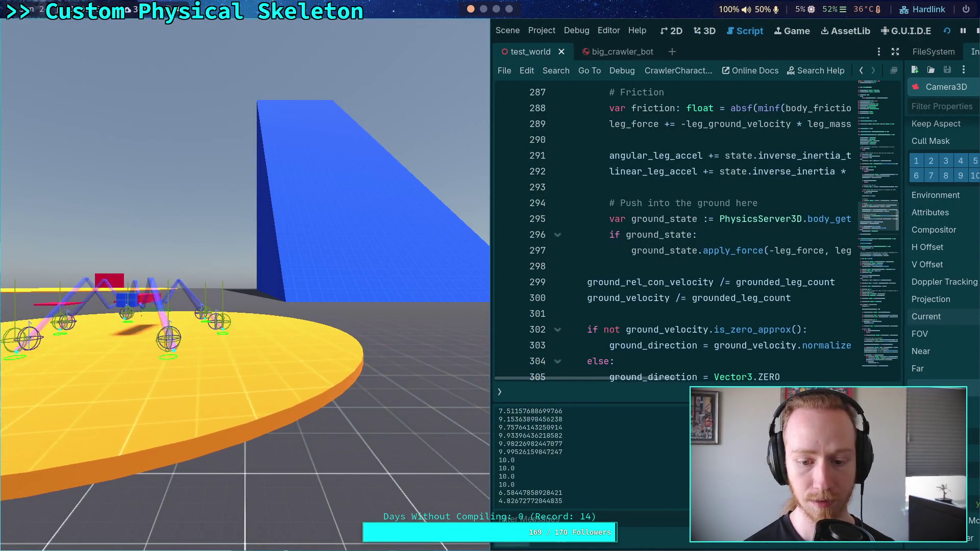
# - Reset the crawler, stop the game, and check CrawlerBot's 10.0 kg RigidBody3D mass
pyautogui.press('r')
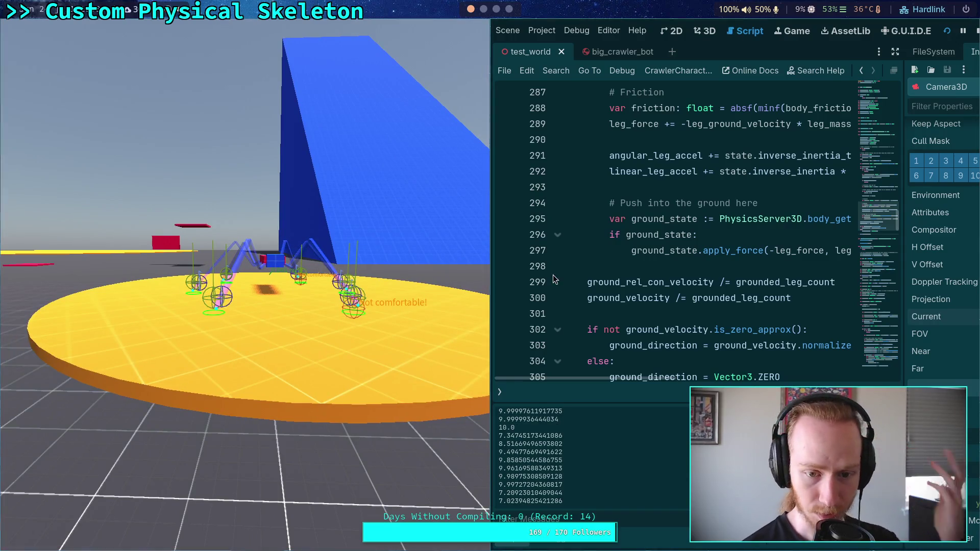
pyautogui.press('F8')
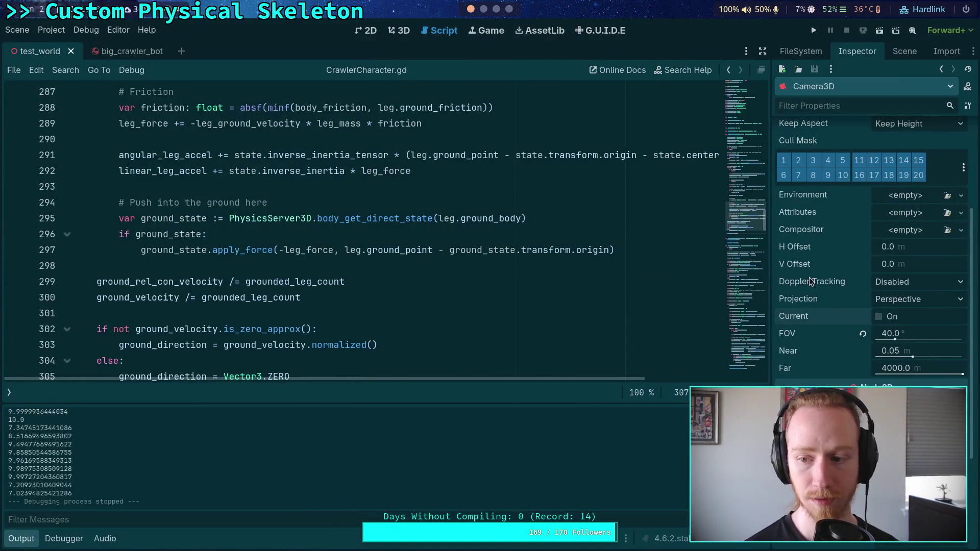
pyautogui.click(898, 53)
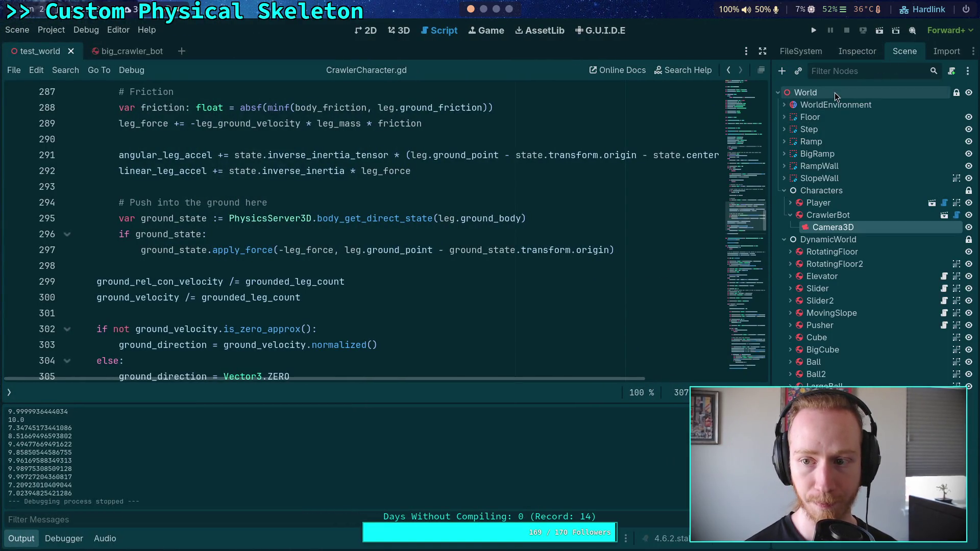
pyautogui.click(830, 216)
pyautogui.click(841, 55)
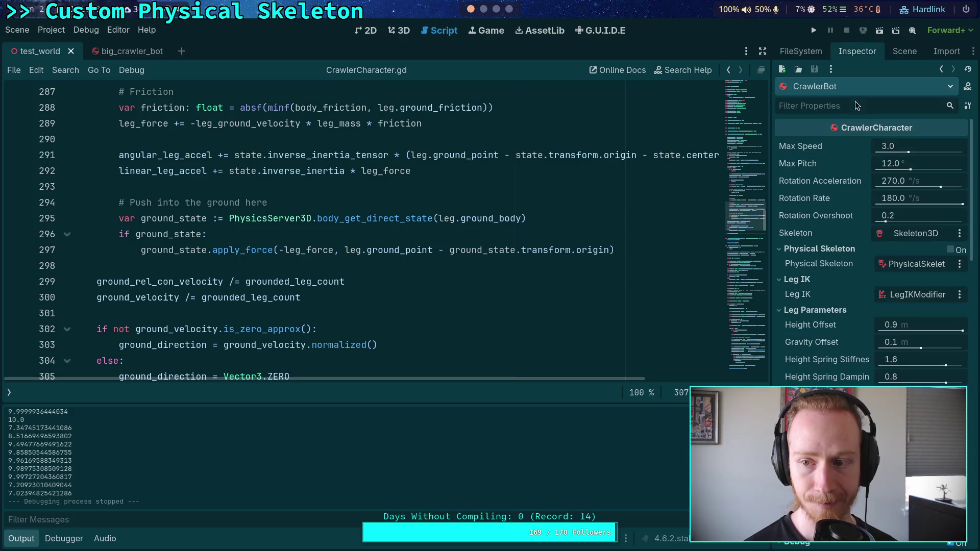
pyautogui.scroll(-10, 829, 276)
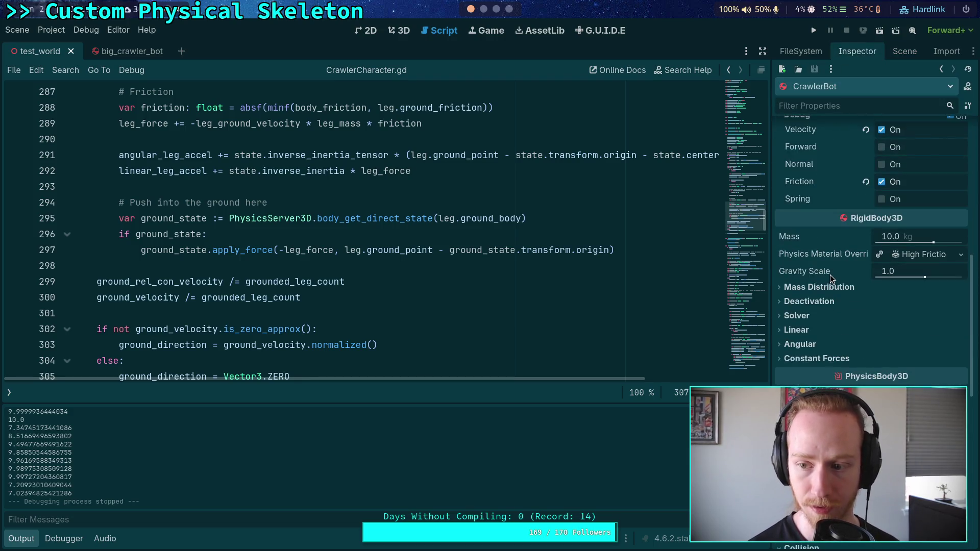
pyautogui.scroll(4, 510, 288)
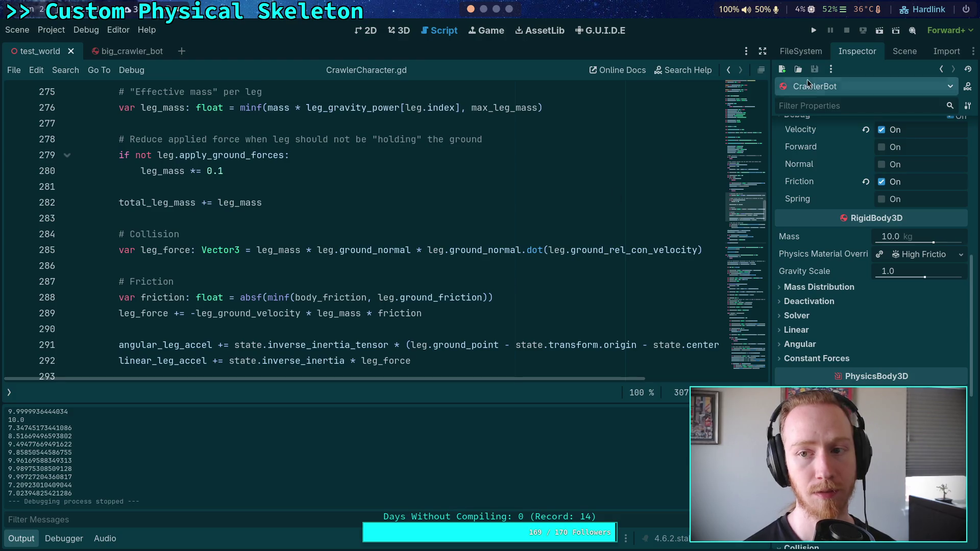
pyautogui.scroll(-4, 400, 323)
pyautogui.scroll(10, 388, 317)
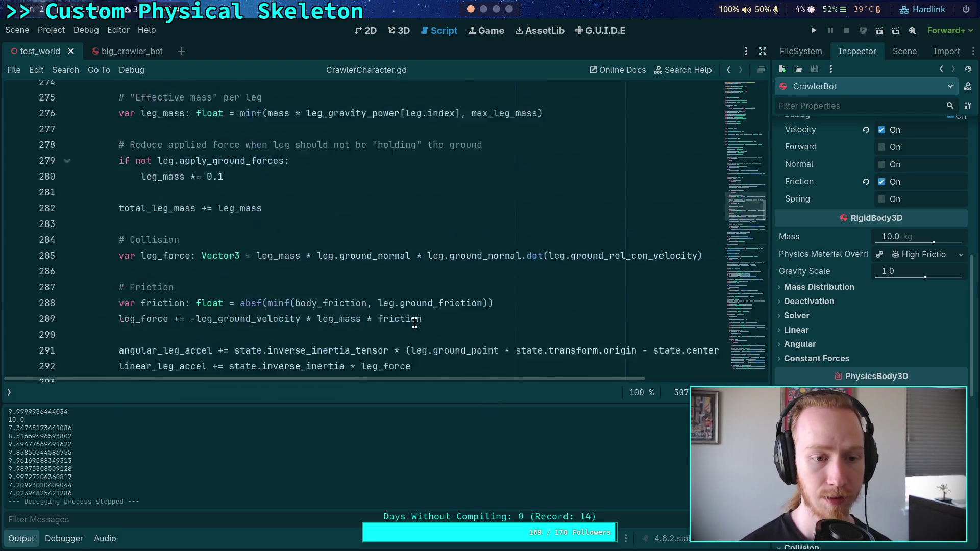
pyautogui.scroll(1, 304, 295)
# - Select the print(total_leg_mass) line and the blank line above it
pyautogui.click(295, 273)
pyautogui.scroll(-5, 295, 273)
pyautogui.scroll(-8, 303, 255)
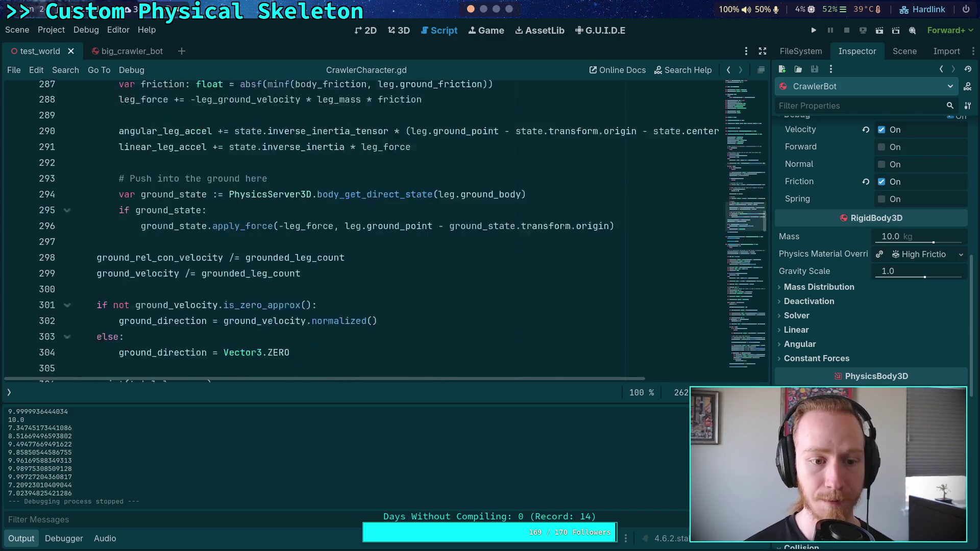
pyautogui.moveTo(280, 313); pyautogui.dragTo(302, 290)
# - Delete the print(total_leg_mass) statement and the total_leg_mass accumulation line
pyautogui.press('BackSpace')
pyautogui.scroll(3, 303, 290)
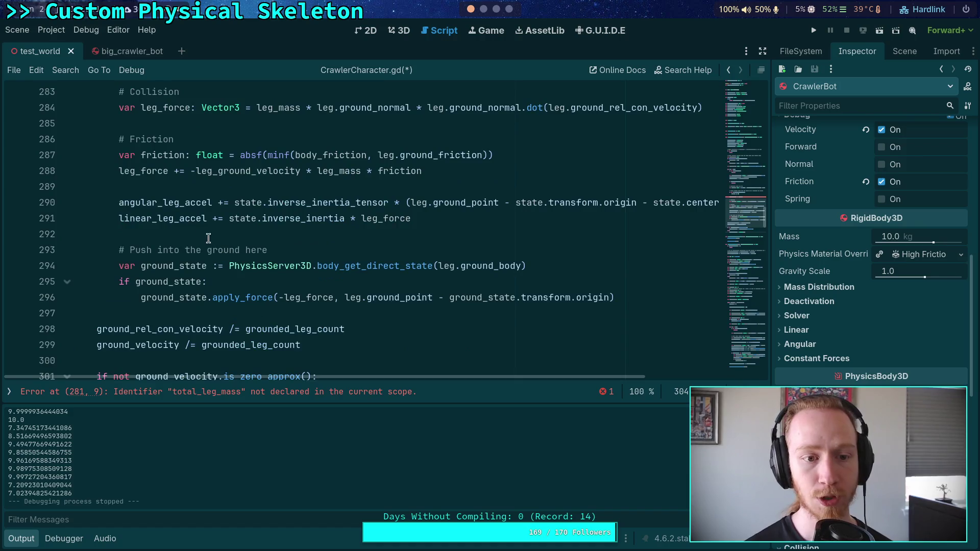
pyautogui.doubleClick(191, 203)
pyautogui.scroll(1, 235, 327)
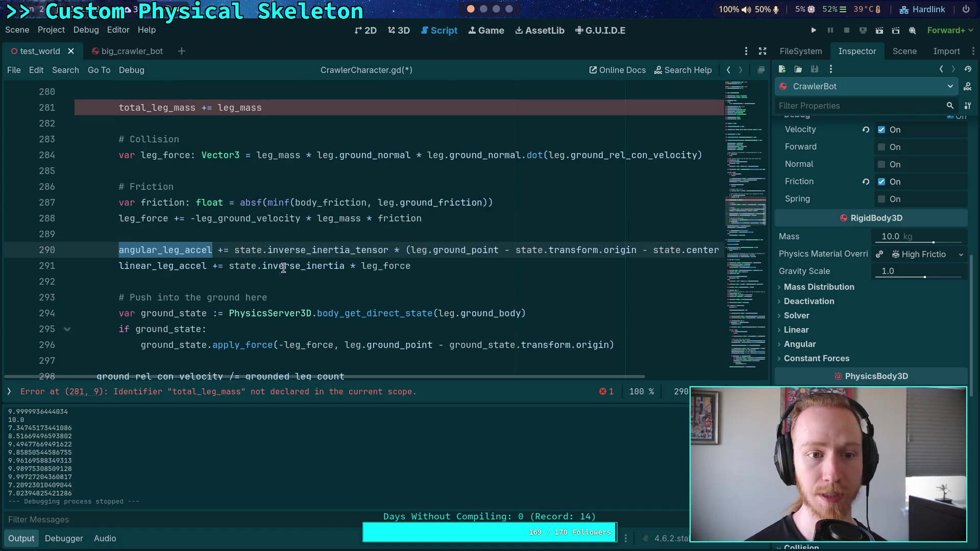
pyautogui.scroll(1, 280, 173)
pyautogui.moveTo(280, 173); pyautogui.dragTo(291, 137)
pyautogui.press('BackSpace')
pyautogui.press('BackSpace')
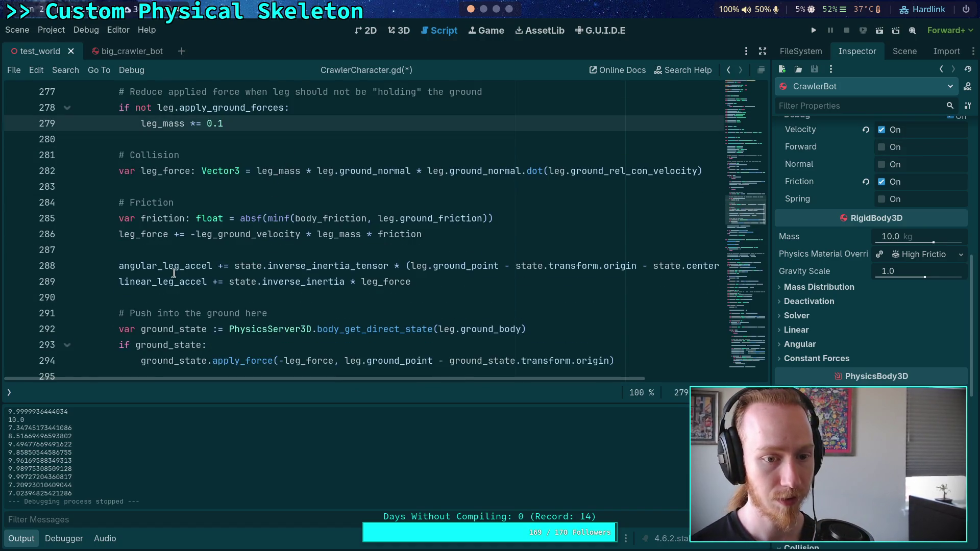
pyautogui.doubleClick(194, 265)
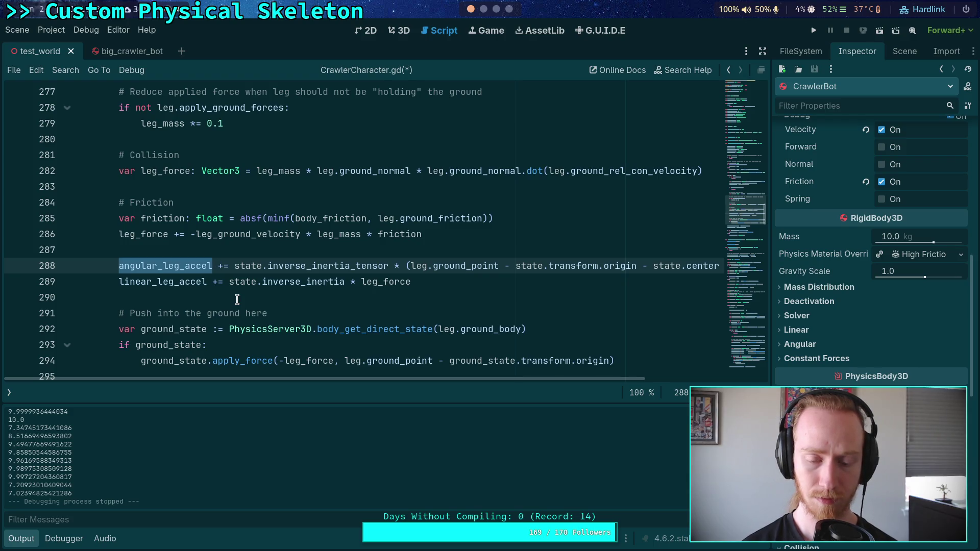
# - Open CrawlerLeg.gd from the list of open scripts
pyautogui.hscroll(3, 585, 382)
pyautogui.hscroll(-3, 585, 383)
pyautogui.moveTo(321, 359)
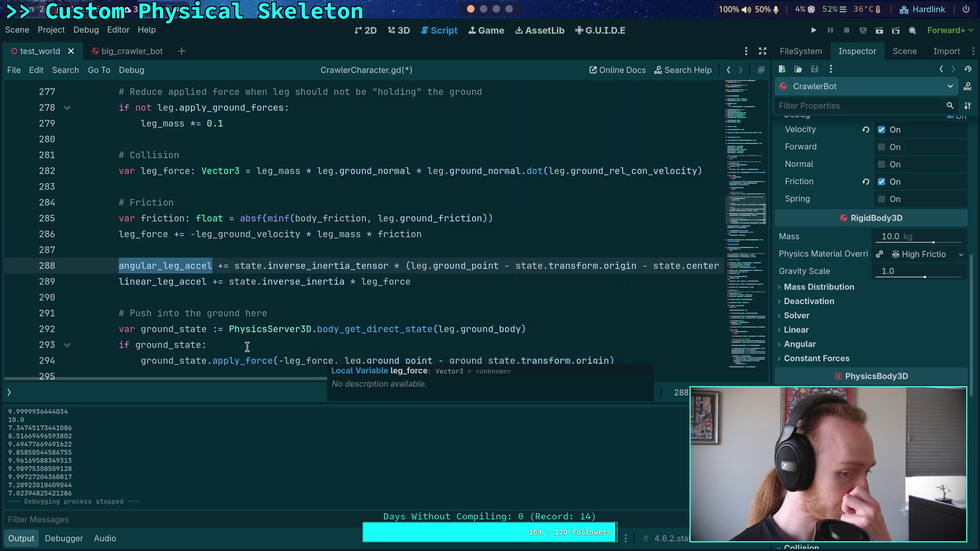
pyautogui.click(9, 392)
pyautogui.click(87, 133)
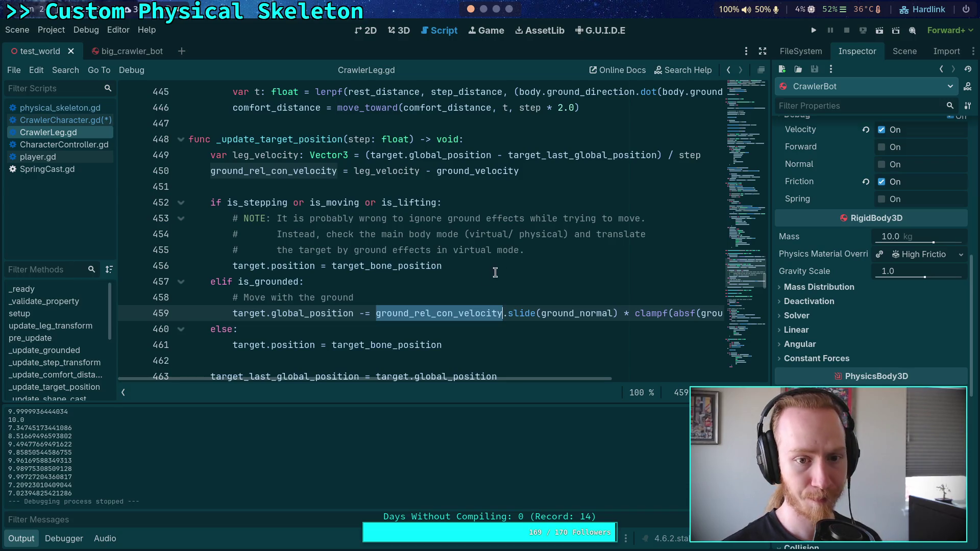
# - Examine line 463's target_last_global_position assignment and the target position update on line 459
pyautogui.scroll(-1, 454, 348)
pyautogui.click(512, 329)
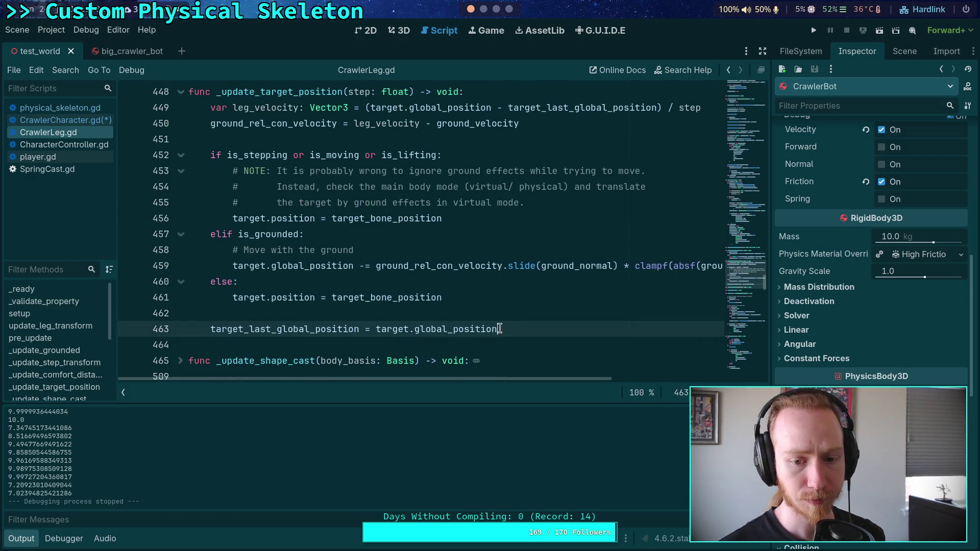
pyautogui.tripleClick(505, 329)
pyautogui.click(384, 329)
pyautogui.moveTo(311, 335)
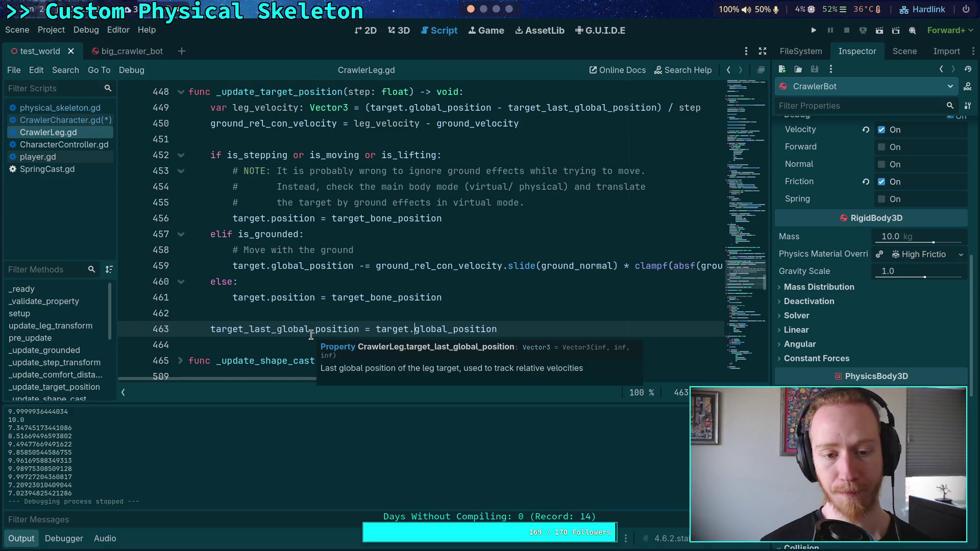
pyautogui.moveTo(232, 266); pyautogui.dragTo(542, 265)
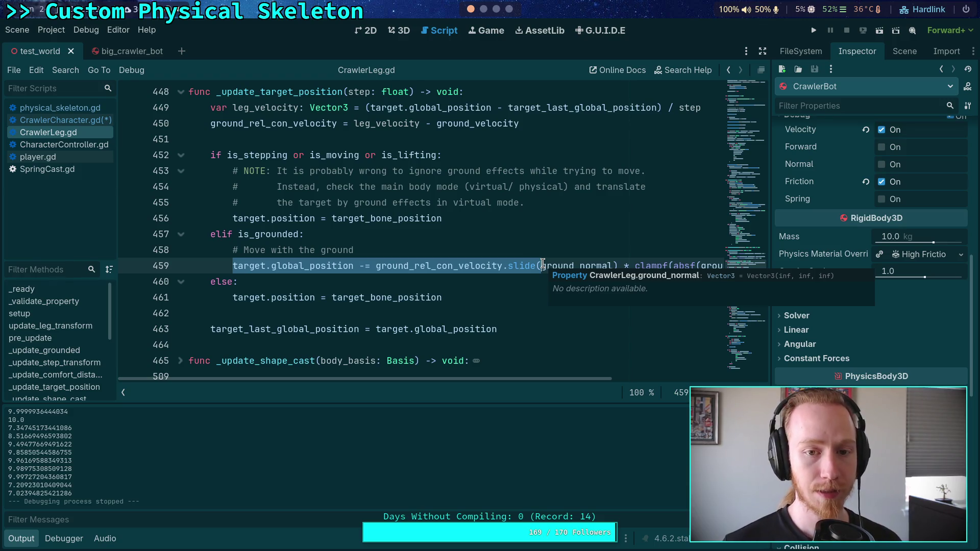
# - Move the target_last_global_position assignment up to line 450, then run and stop the project
pyautogui.click(190, 329)
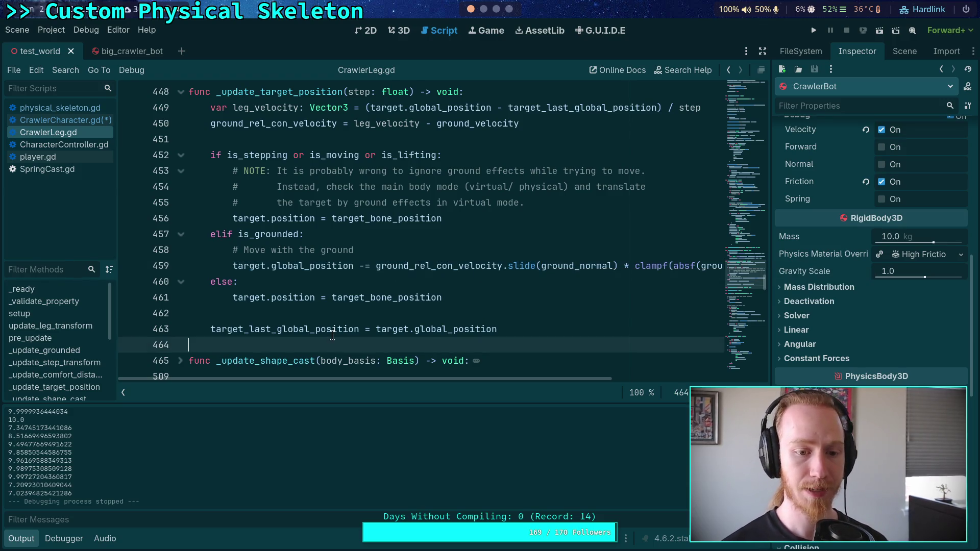
pyautogui.hotkey('alt', 'Up')
pyautogui.hotkey('alt', 'Up')
pyautogui.hotkey('alt', 'Up')
pyautogui.hotkey('alt', 'Up')
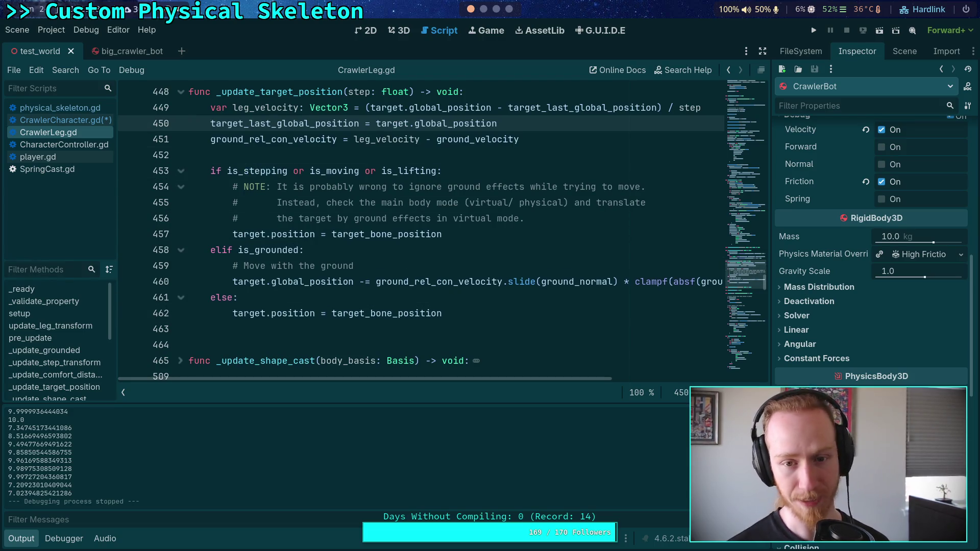
pyautogui.press('F5')
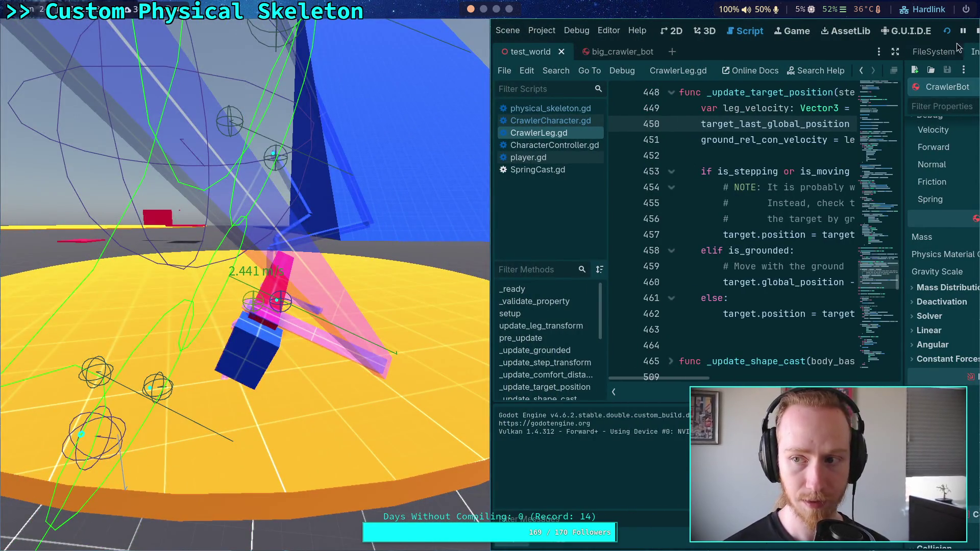
pyautogui.click(976, 31)
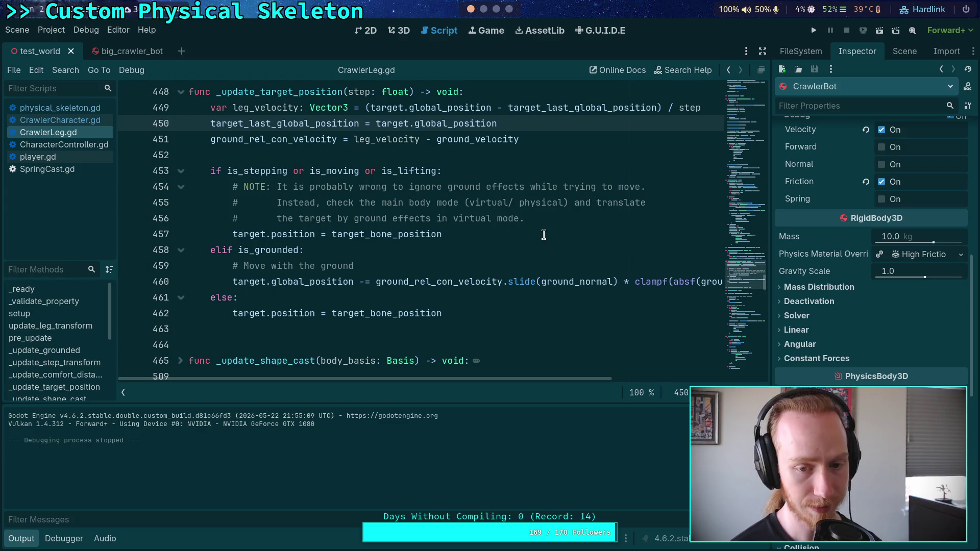
# - Move the target_last_global_position line back down to line 463 and run the project again
pyautogui.doubleClick(435, 283)
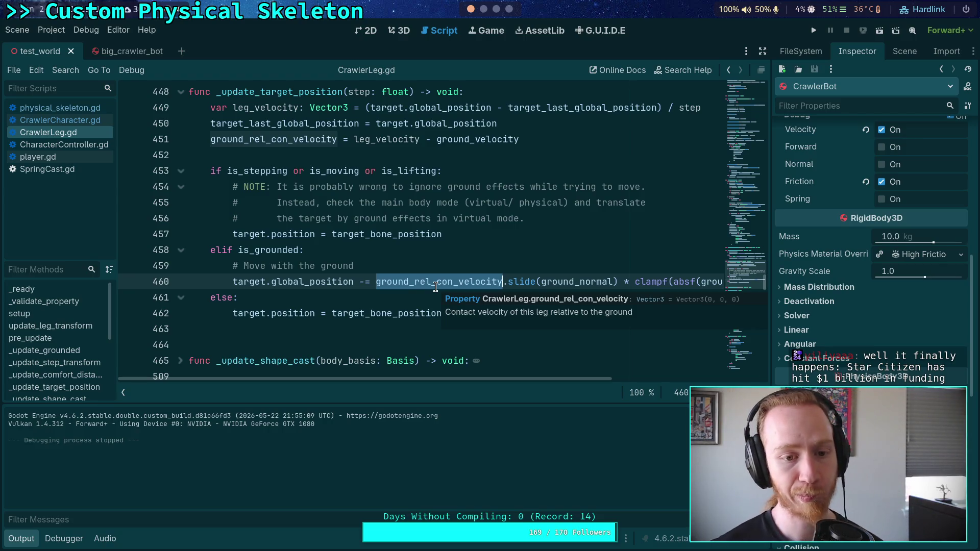
pyautogui.click(452, 127)
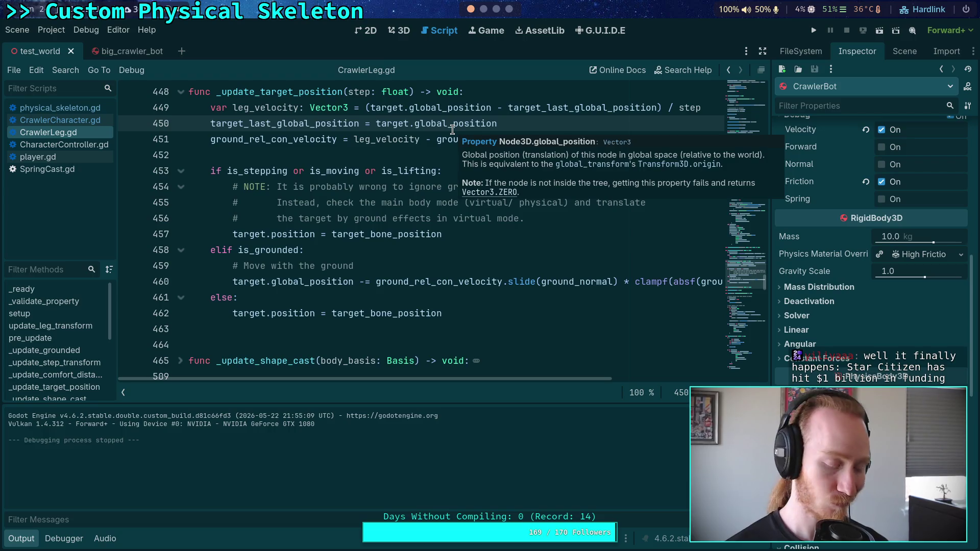
pyautogui.hotkey('alt', 'Down')
pyautogui.hotkey('alt', 'Down')
pyautogui.hotkey('alt', 'Down')
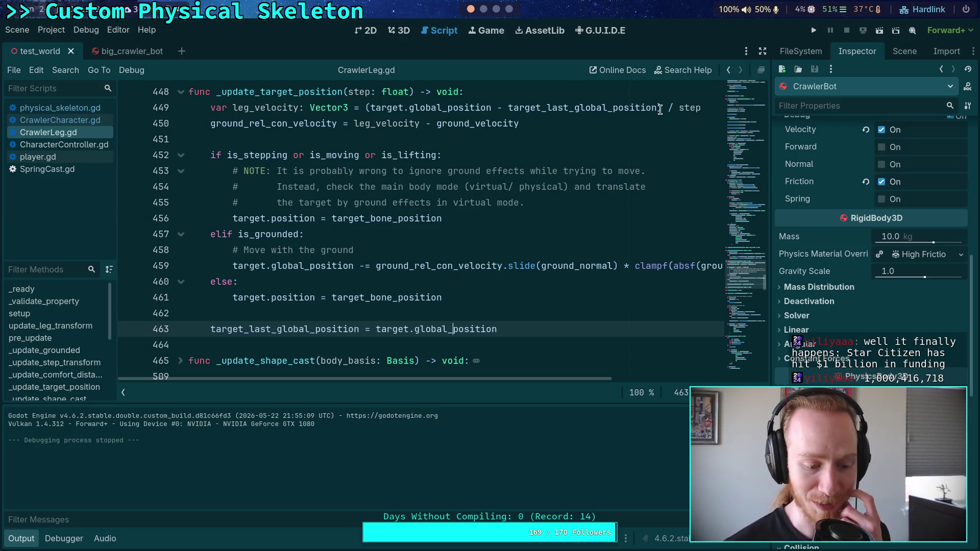
pyautogui.click(813, 30)
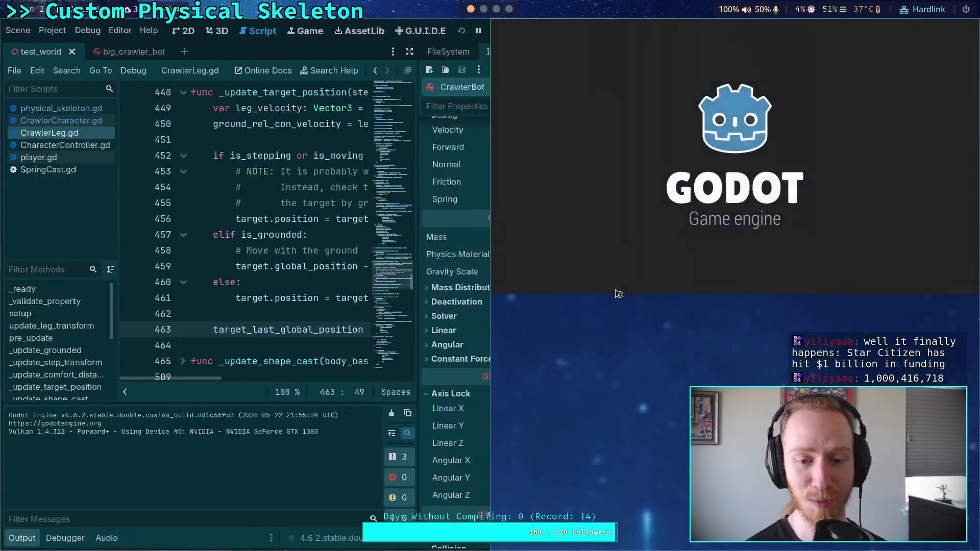
pyautogui.press('super+shift+Left')
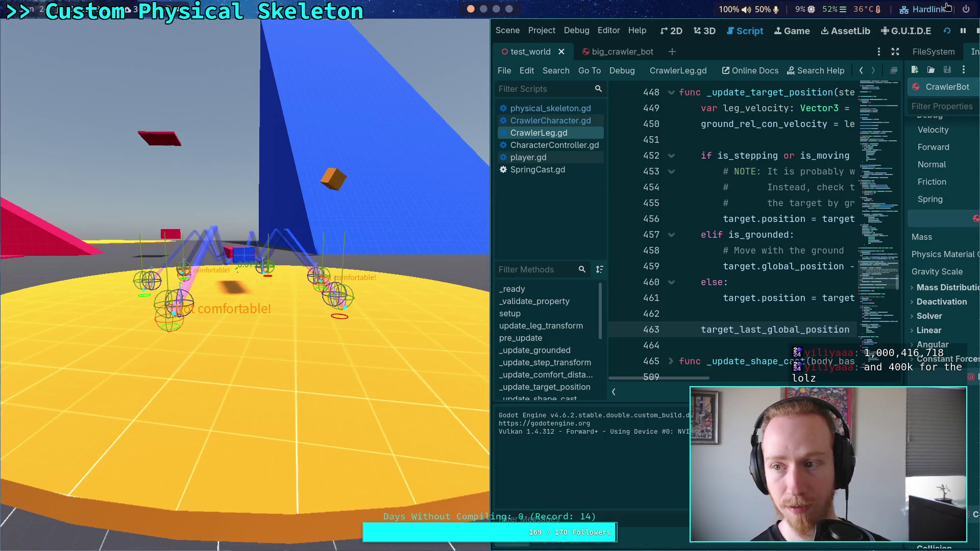
pyautogui.click(978, 31)
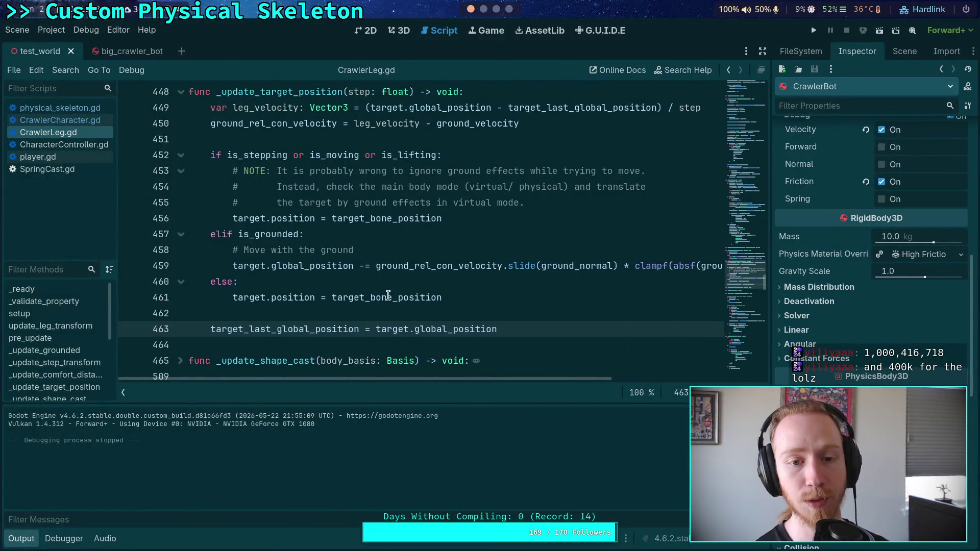
pyautogui.scroll(-4, 389, 306)
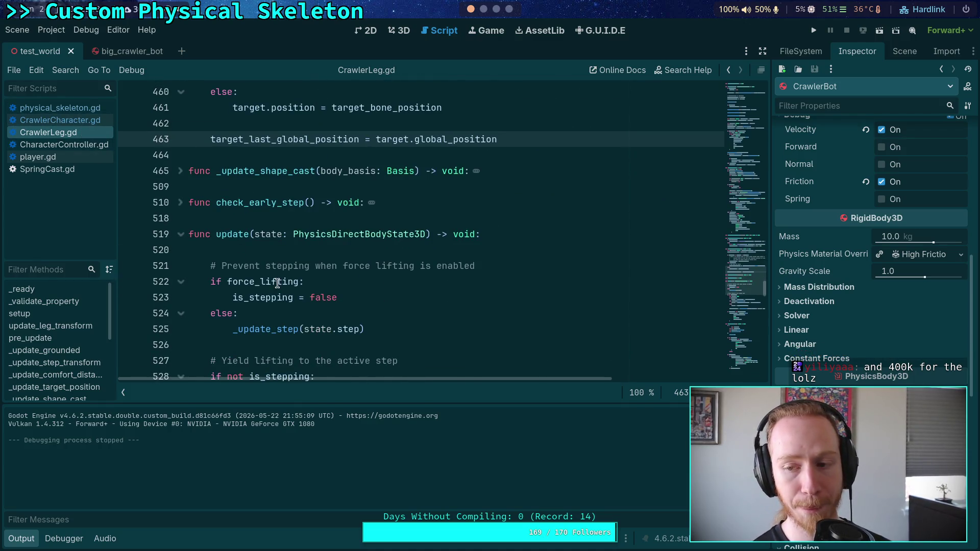
pyautogui.scroll(3, 277, 283)
pyautogui.scroll(1, 365, 307)
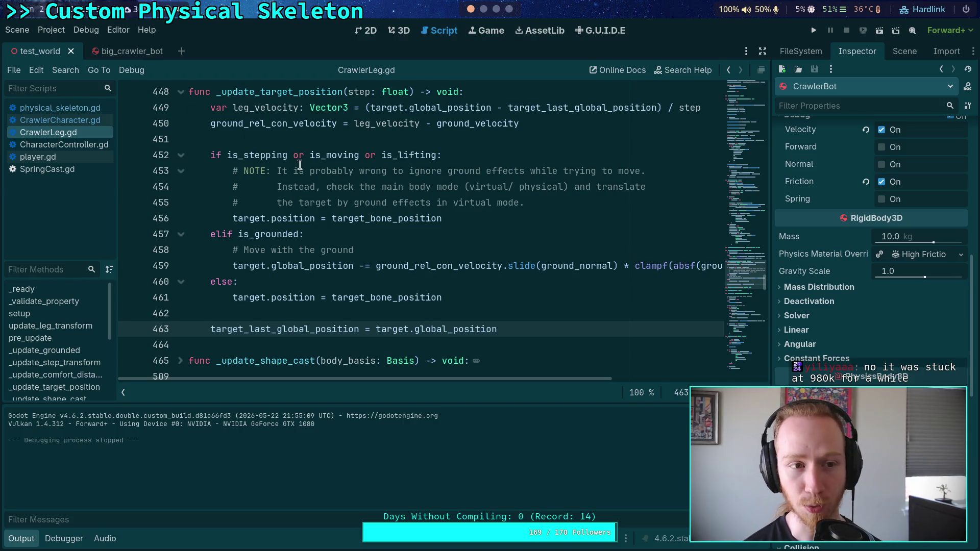
# - Select RotatingFloor and review its Angular damping settings in the Inspector
pyautogui.click(897, 53)
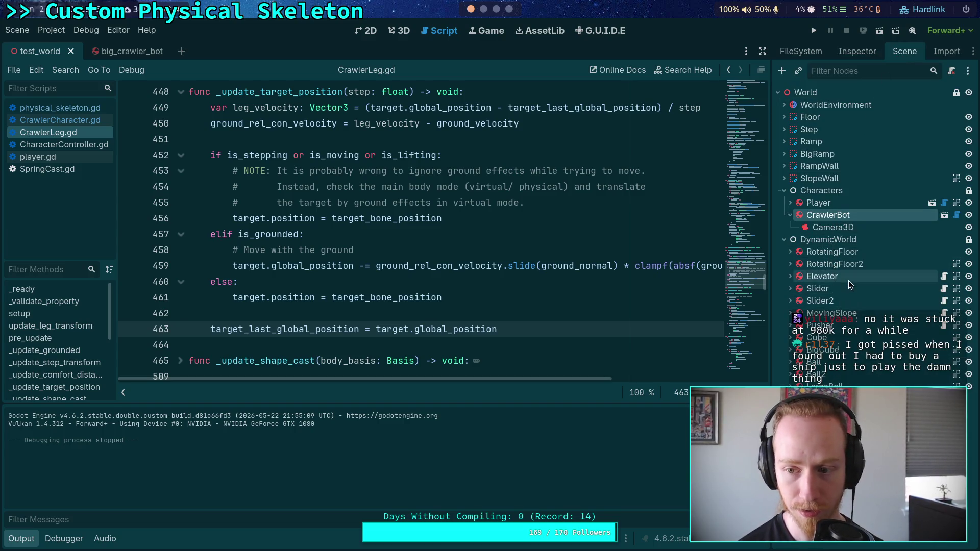
pyautogui.click(851, 255)
pyautogui.click(852, 53)
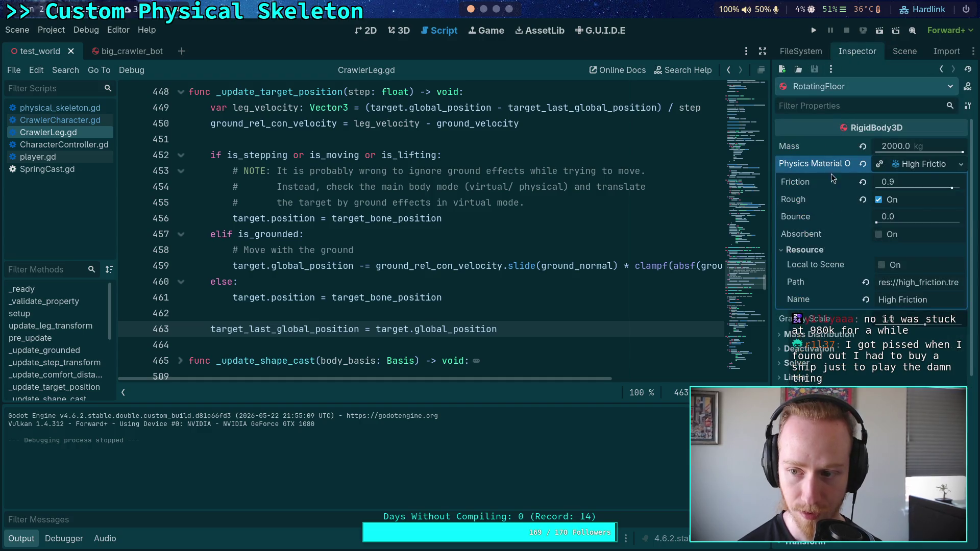
pyautogui.click(928, 164)
pyautogui.click(821, 255)
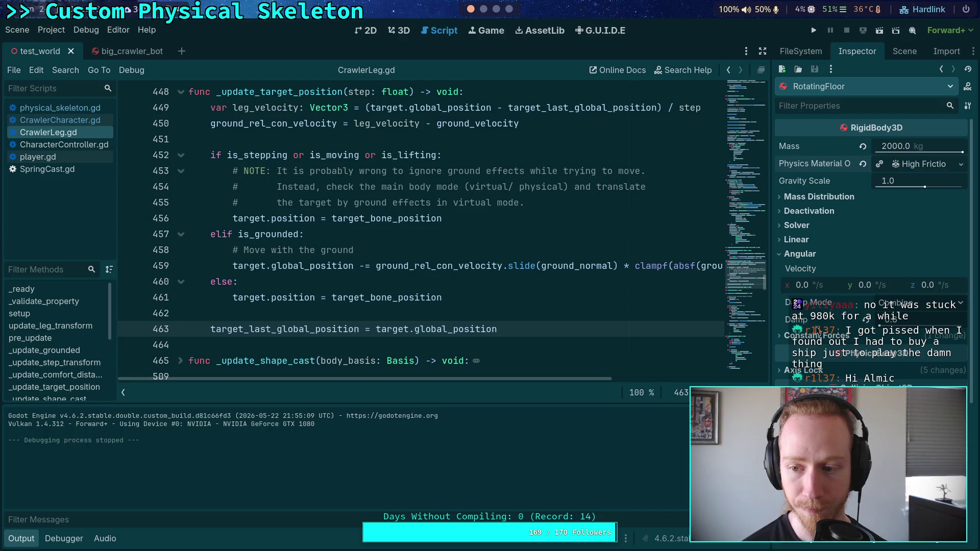
pyautogui.click(802, 254)
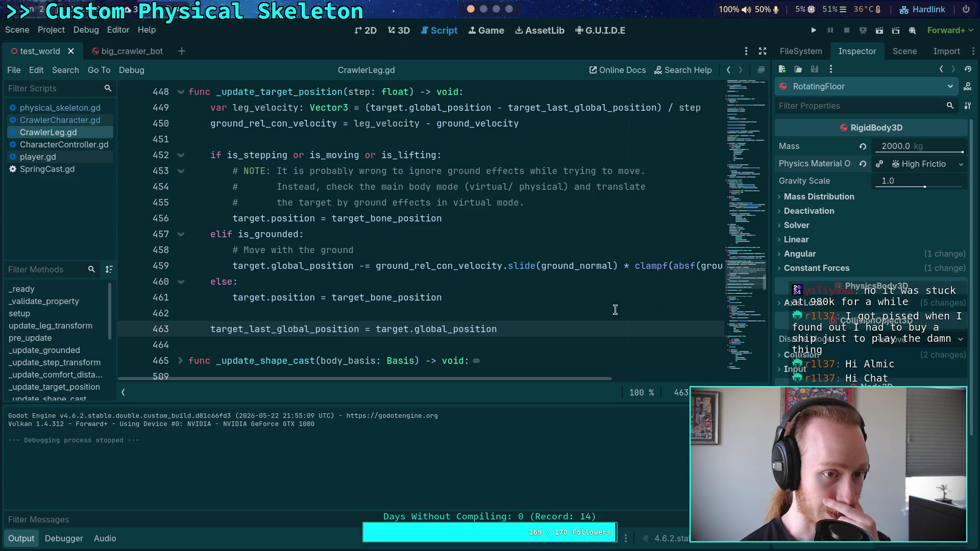
# - Start attaching a script to RotatingFloor, cancel it, and run the project
pyautogui.click(891, 53)
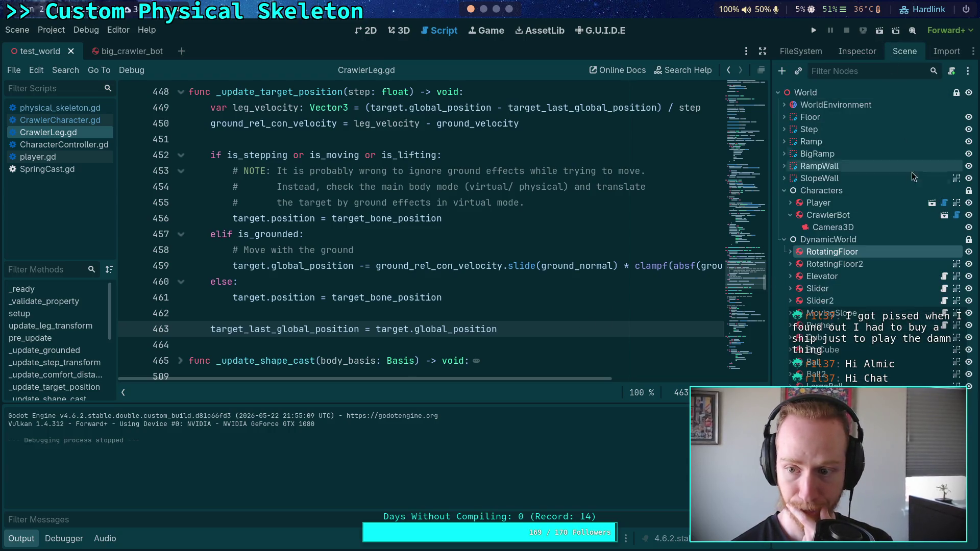
pyautogui.rightClick(945, 250)
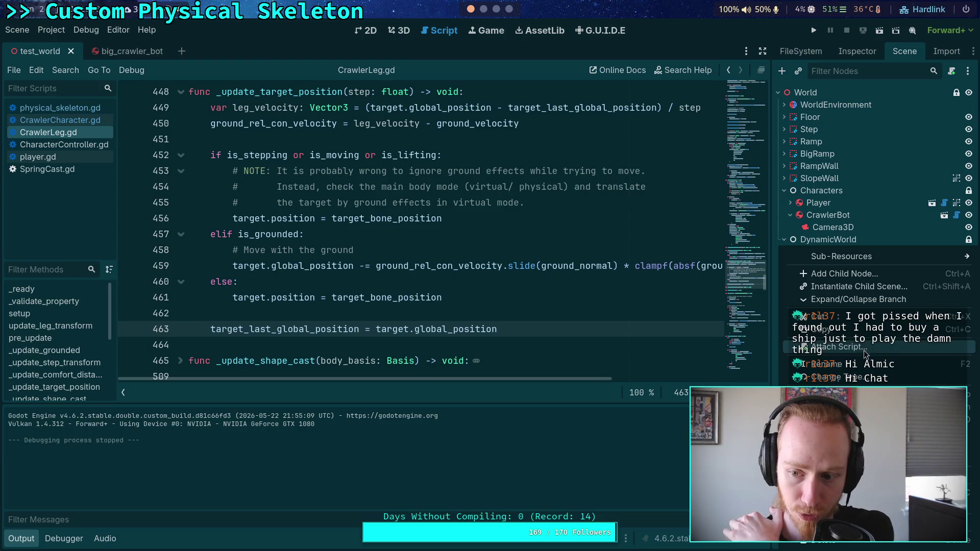
pyautogui.click(865, 348)
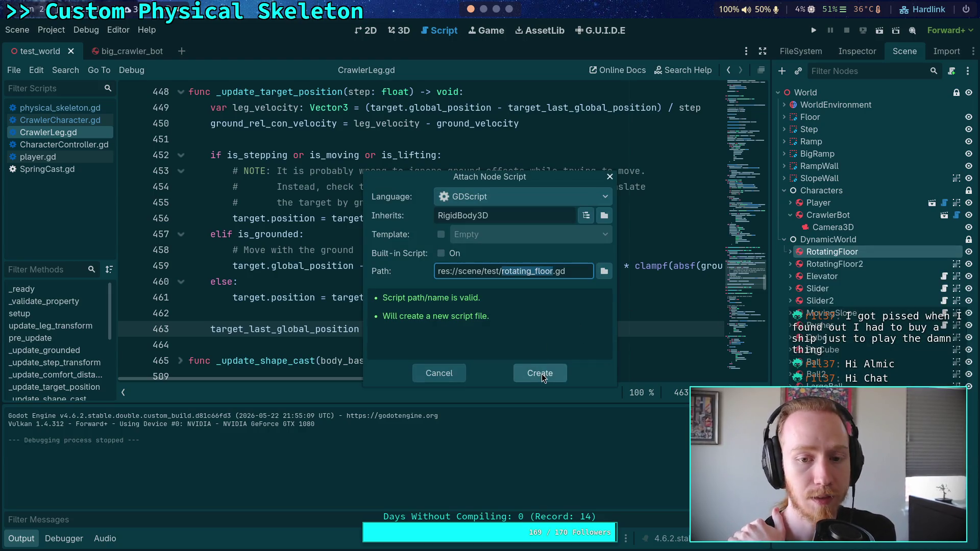
pyautogui.click(457, 373)
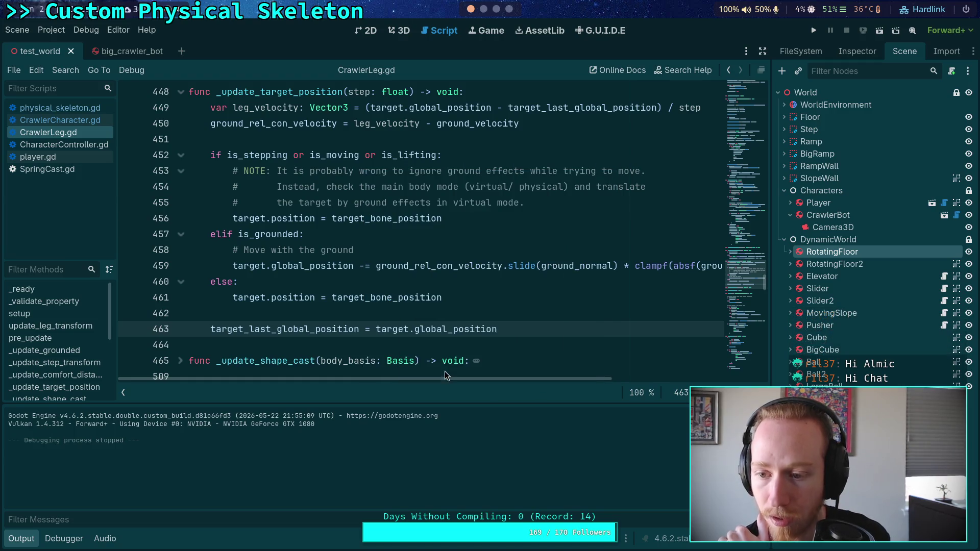
pyautogui.click(811, 29)
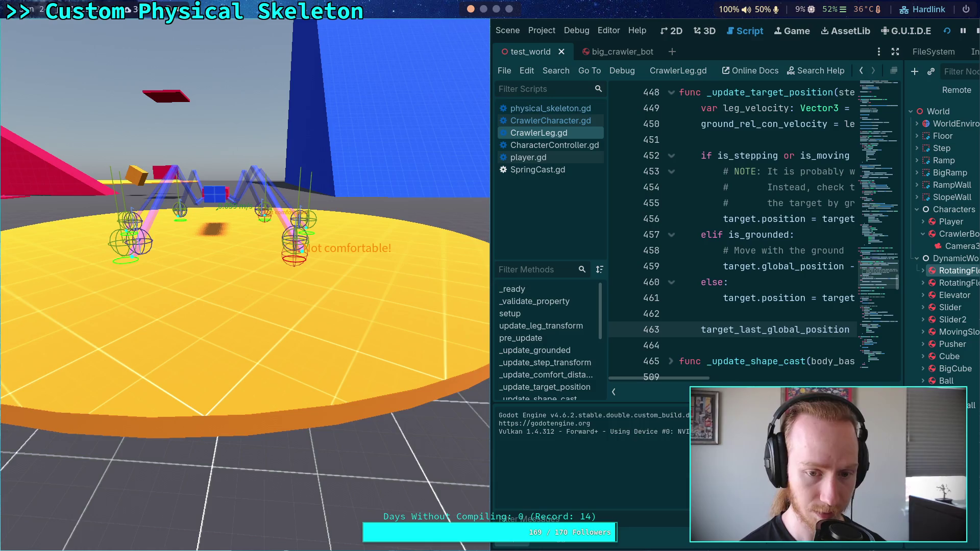
# - Inspect the live RotatingFloor's physics properties under DynamicWorld in the Remote scene tree
pyautogui.press('F8')
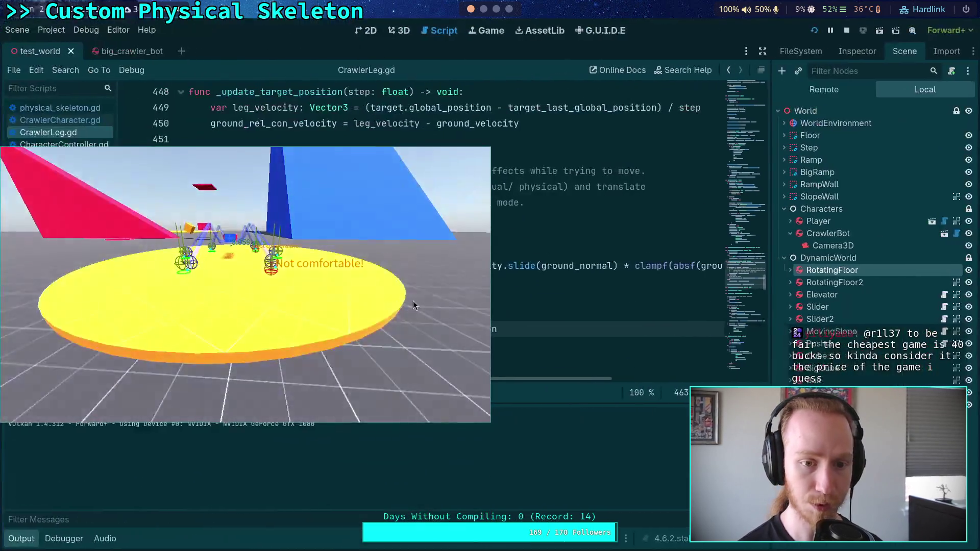
pyautogui.click(824, 90)
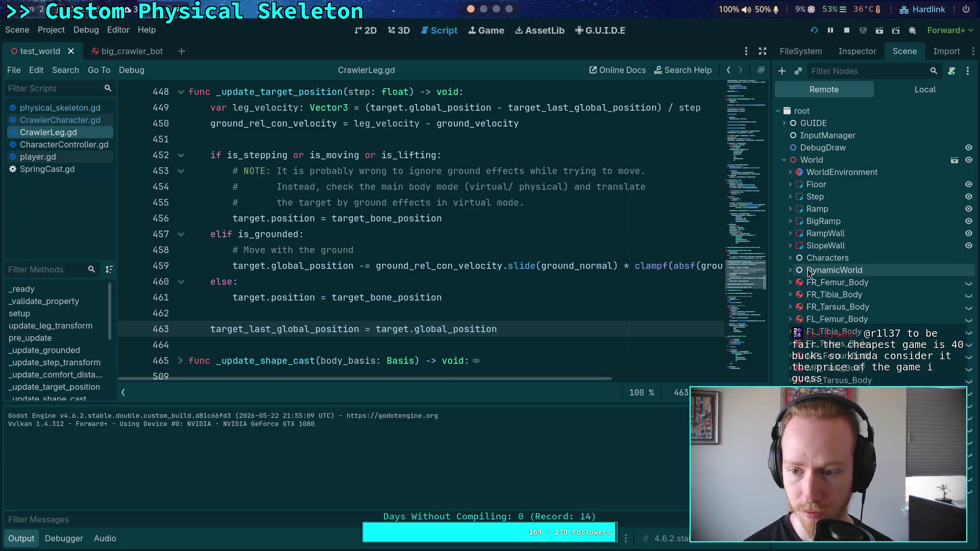
pyautogui.click(790, 270)
pyautogui.click(808, 284)
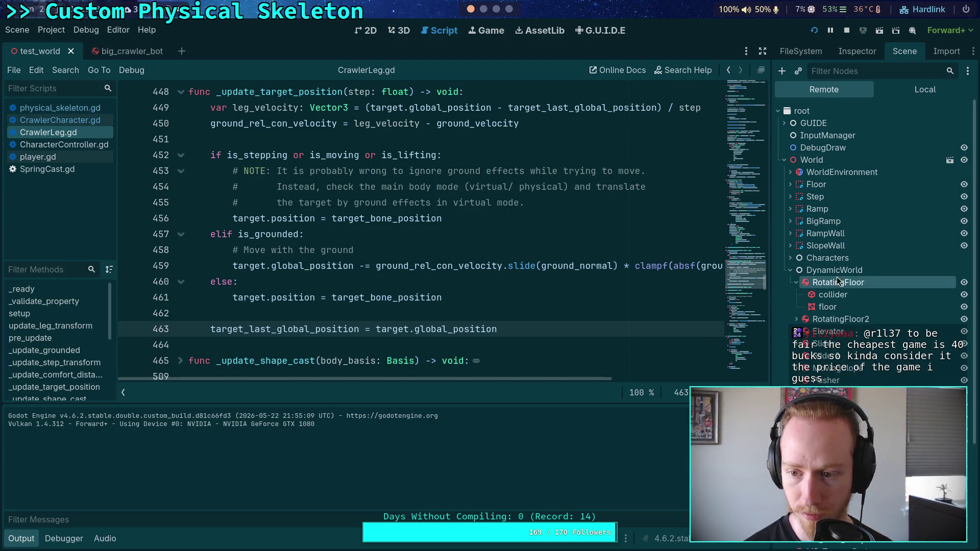
pyautogui.click(857, 51)
pyautogui.moveTo(772, 326); pyautogui.dragTo(721, 327)
pyautogui.scroll(-3, 817, 255)
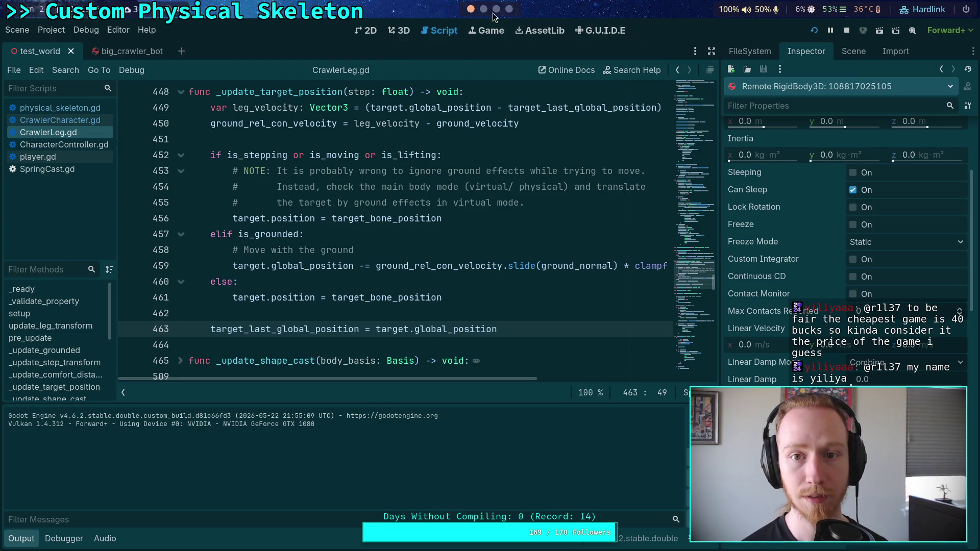
# - Switch to the tmux python window showing the 1/1.1 and 0.9/10 ratios
pyautogui.press('super+1')
pyautogui.hotkey('ctrl', 'b')
pyautogui.press('4')
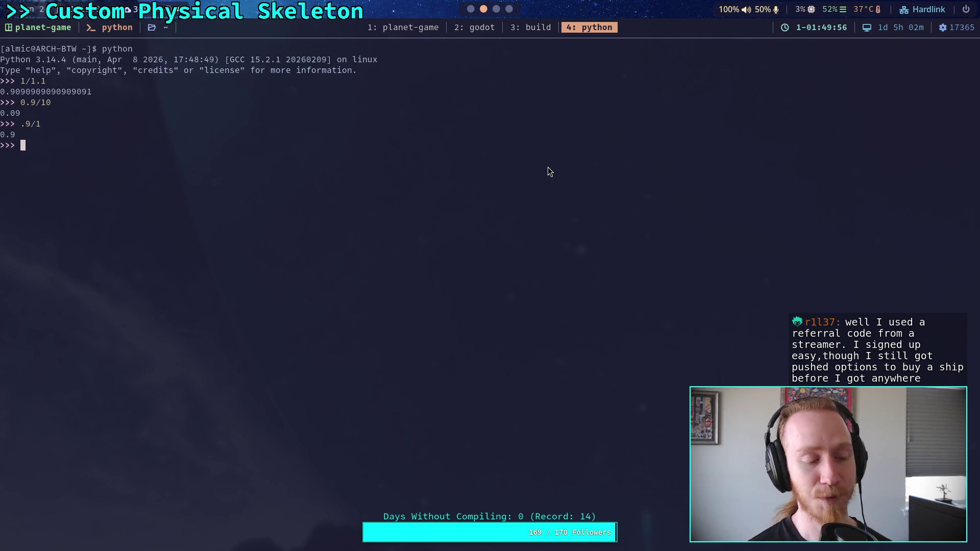
# - Review the planet-game git diff of the leg-force changes, then return to CrawlerLeg.gd in Godot
pyautogui.click(415, 28)
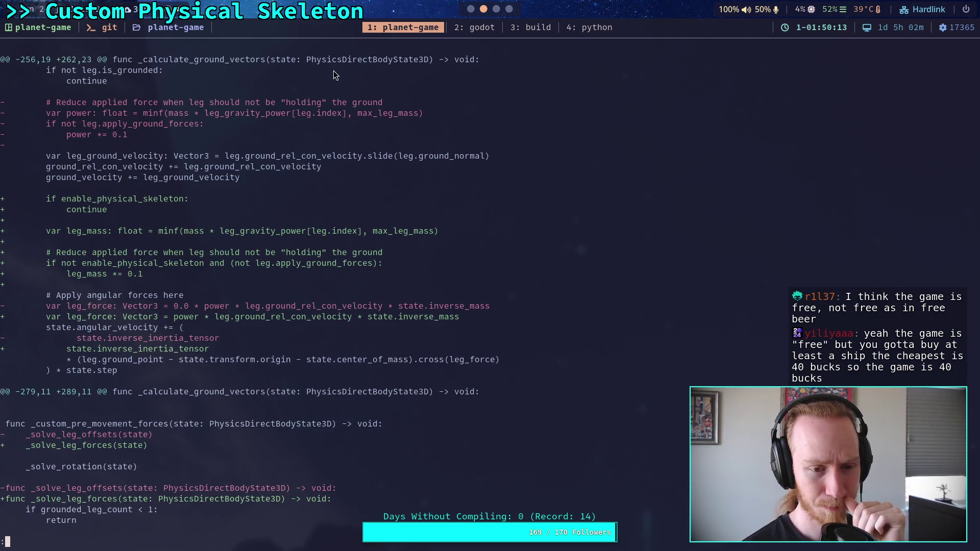
pyautogui.click(470, 10)
pyautogui.scroll(3, 314, 217)
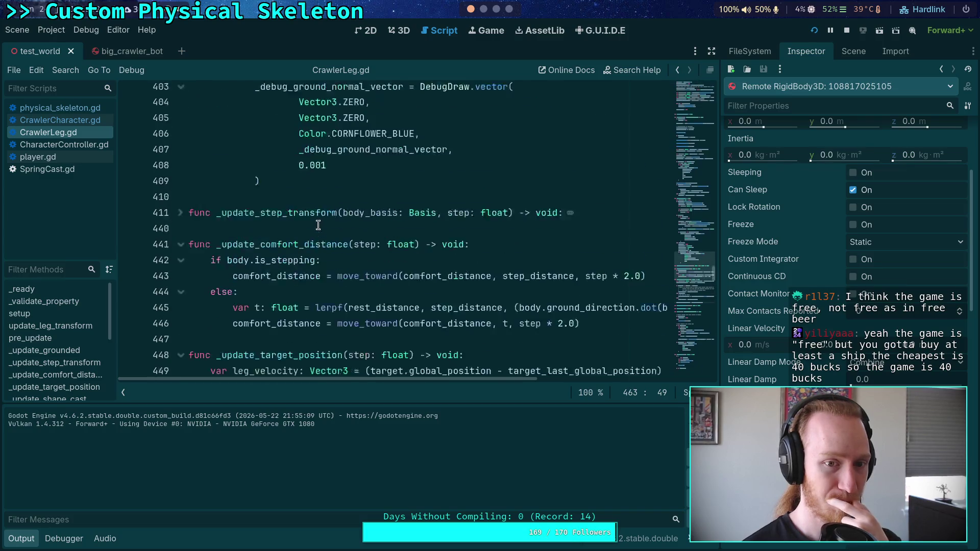
# - Review the friction and angular_leg_accel code near line 287 of CrawlerCharacter.gd, then switch to the git diff terminal
pyautogui.scroll(12, 315, 216)
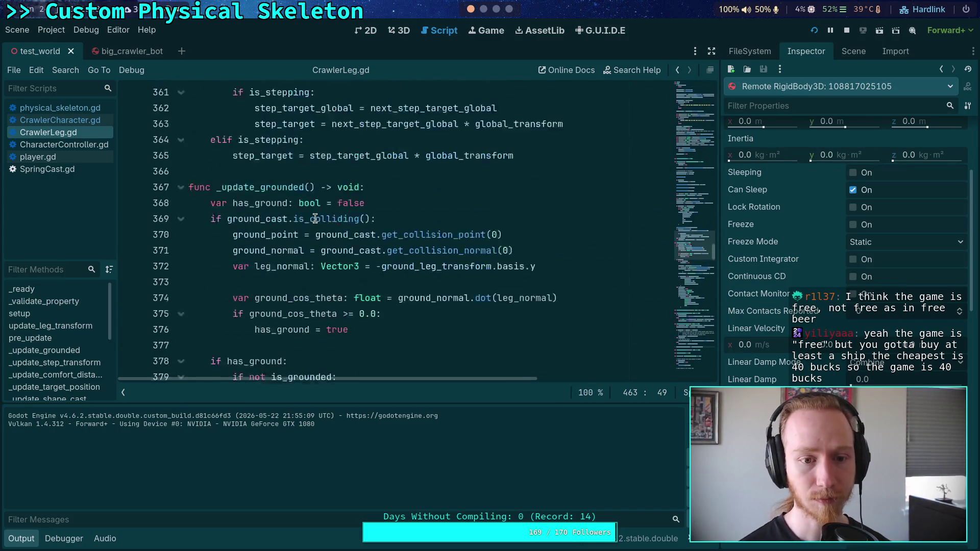
pyautogui.scroll(-9, 315, 218)
pyautogui.hotkey('alt', 'Left')
pyautogui.scroll(-3, 352, 236)
pyautogui.scroll(4, 353, 237)
pyautogui.click(364, 295)
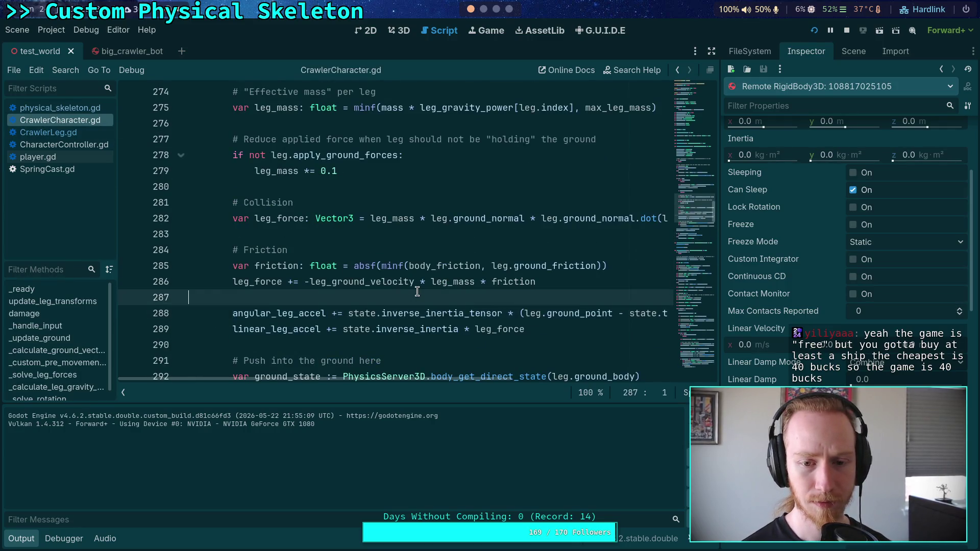
pyautogui.scroll(3, 388, 293)
pyautogui.scroll(4, 418, 291)
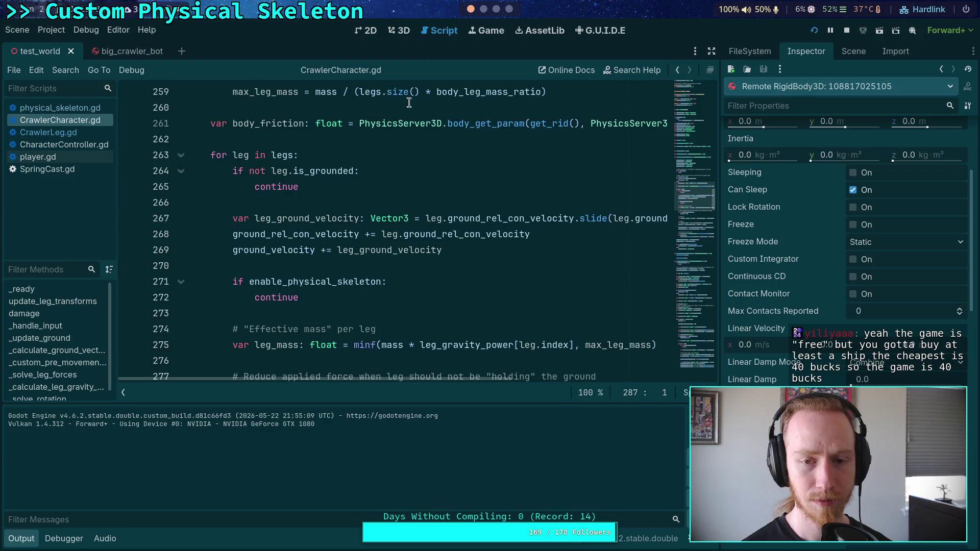
pyautogui.scroll(-7, 395, 245)
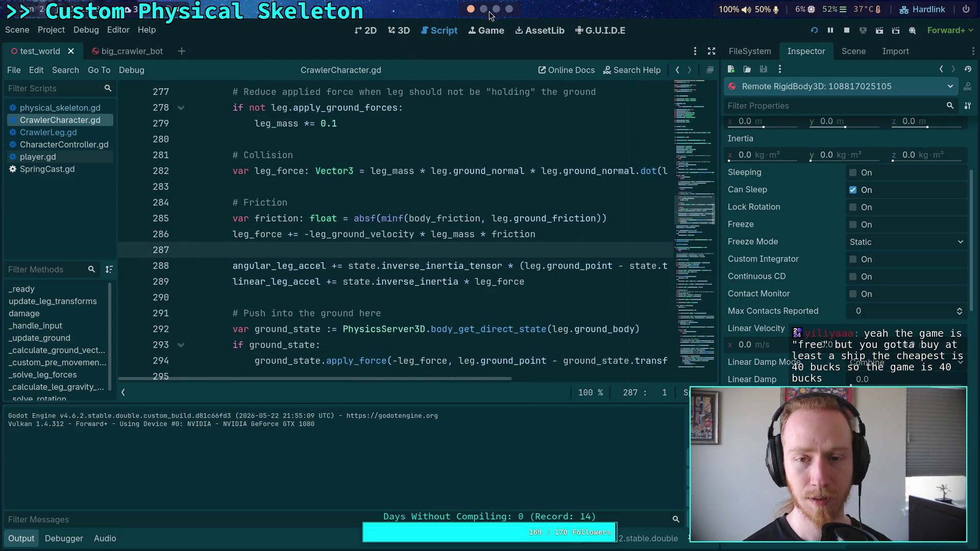
pyautogui.click(488, 10)
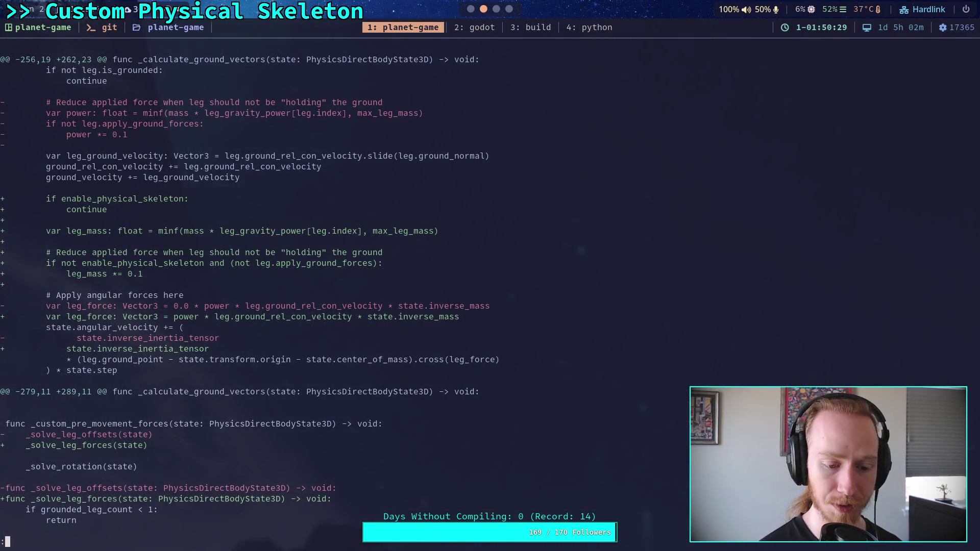
# - Rerun git diff and page through the crawler leg-force changes, then go to the Python REPL
pyautogui.press('q')
pyautogui.press('Up')
pyautogui.press('Return')
pyautogui.press('space')
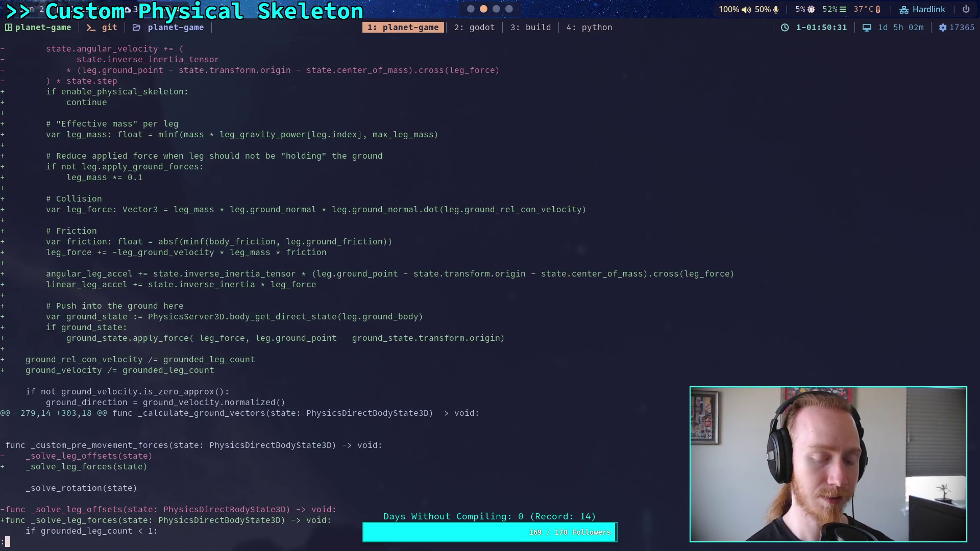
pyautogui.press('Up')
pyautogui.press('Up')
pyautogui.press('Up')
pyautogui.press('Up')
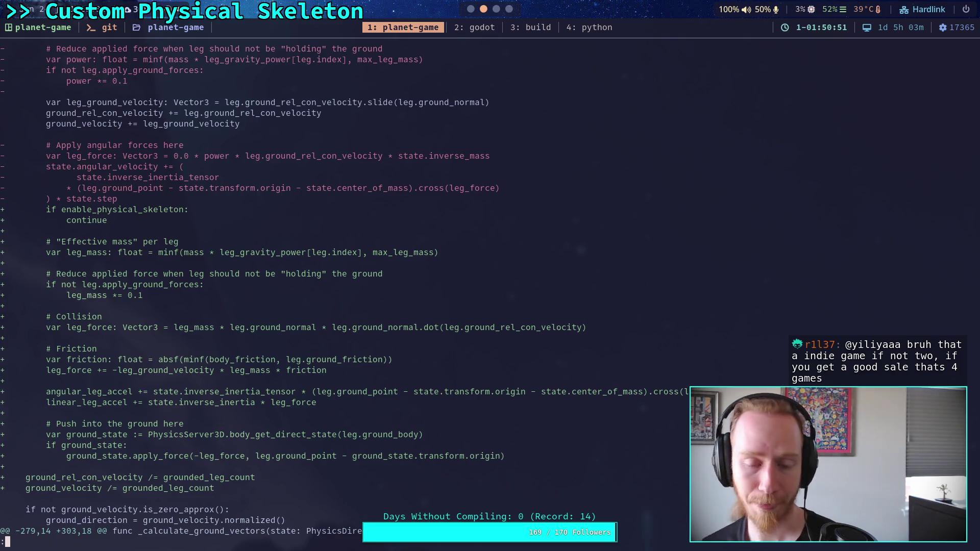
pyautogui.press('super+4')
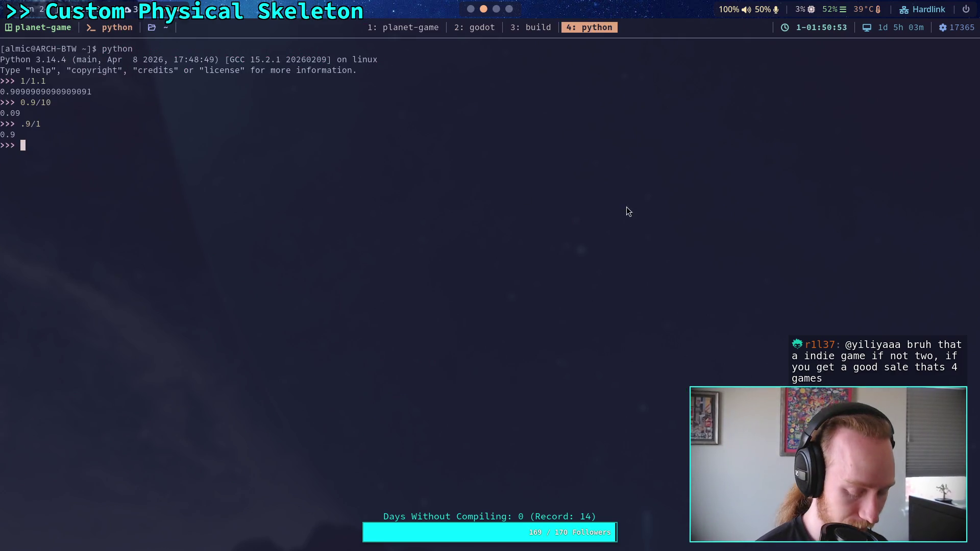
# - In the Python REPL, import math and evaluate math.radians(14.7)
pyautogui.write('import math')
pyautogui.press('Return')
pyautogui.write('math.radians(')
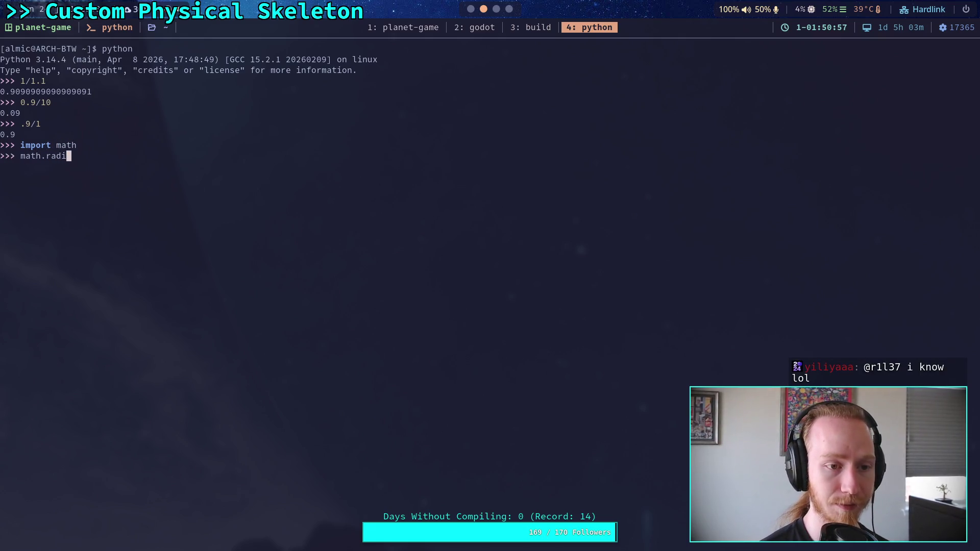
pyautogui.write('14.')
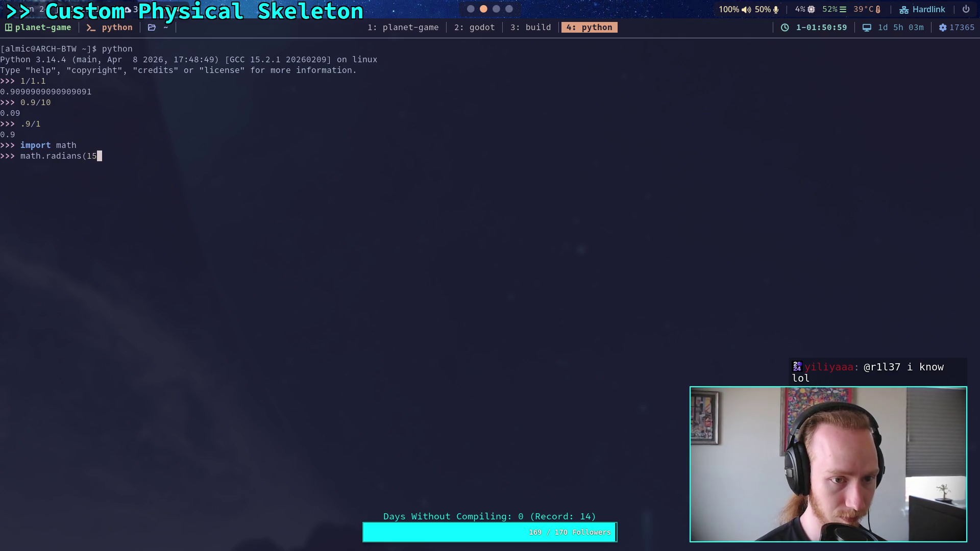
pyautogui.press('super+1')
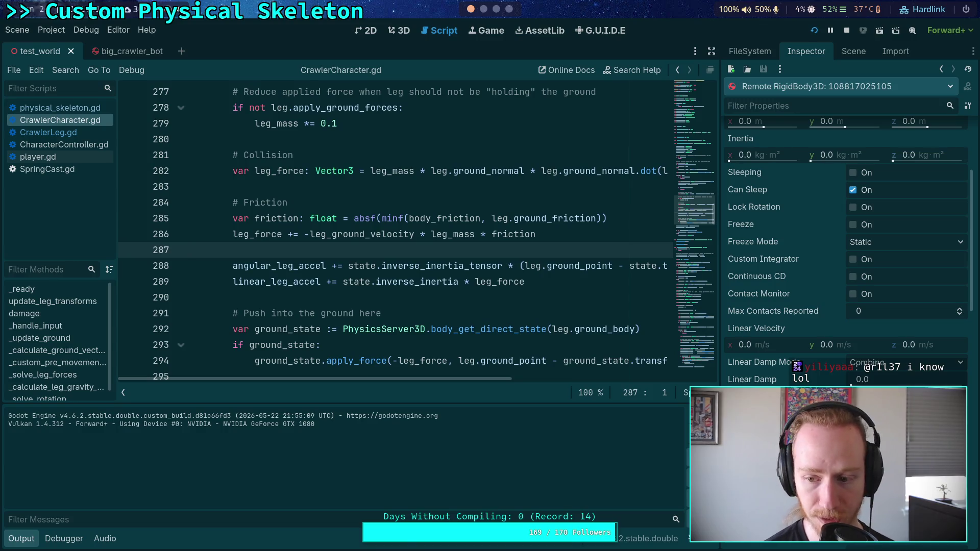
pyautogui.press('super+2')
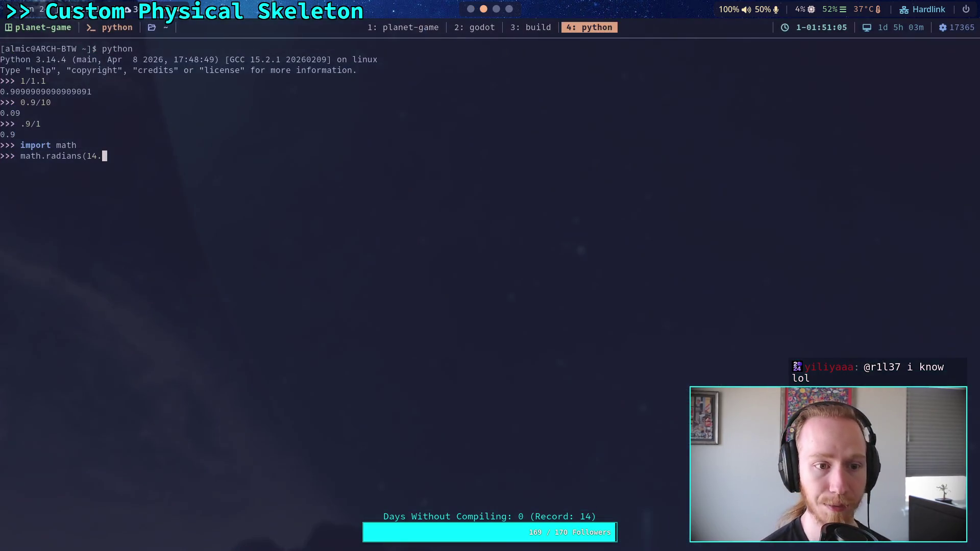
pyautogui.write('7)')
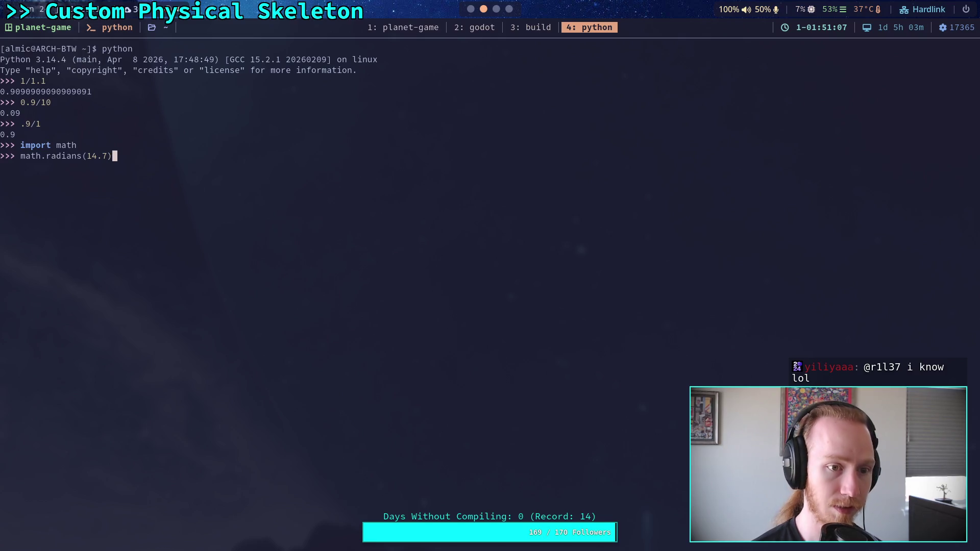
pyautogui.press('Return')
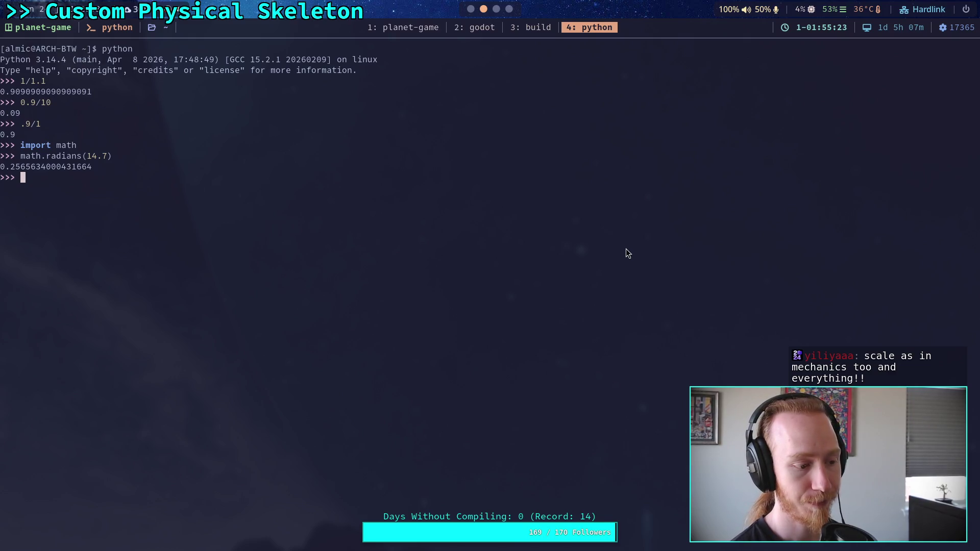
# - Switch from the Python REPL back to the Godot editor
pyautogui.press('super+2')
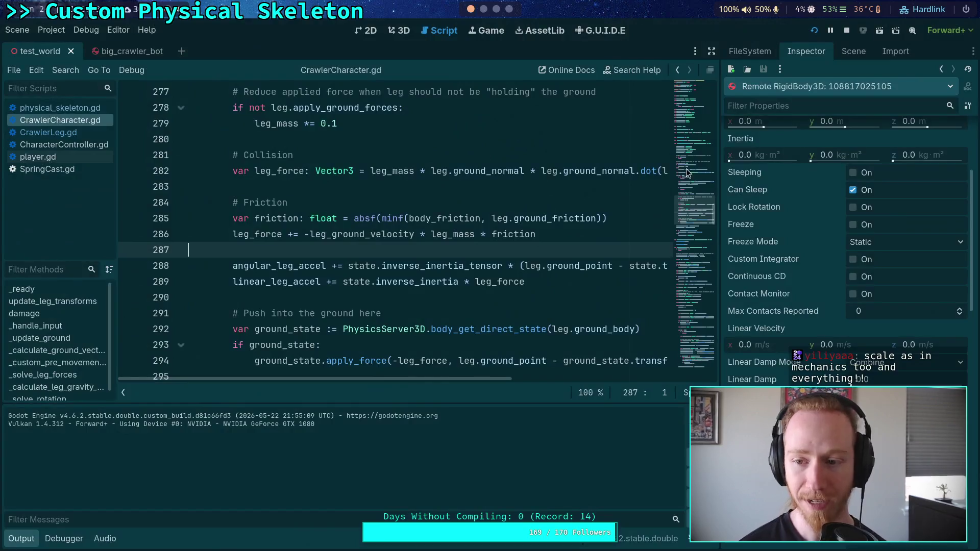
# - Select the live Characters > CrawlerBot node and lower its Angular Damp from 0.1 to 0.01
pyautogui.click(854, 51)
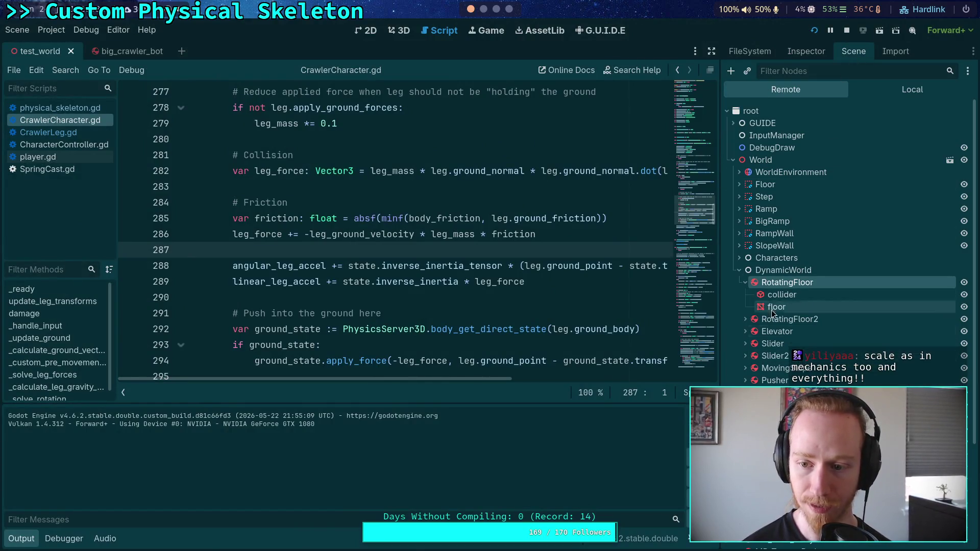
pyautogui.scroll(-5, 797, 378)
pyautogui.click(740, 148)
pyautogui.click(776, 172)
pyautogui.click(809, 52)
pyautogui.scroll(-10, 791, 370)
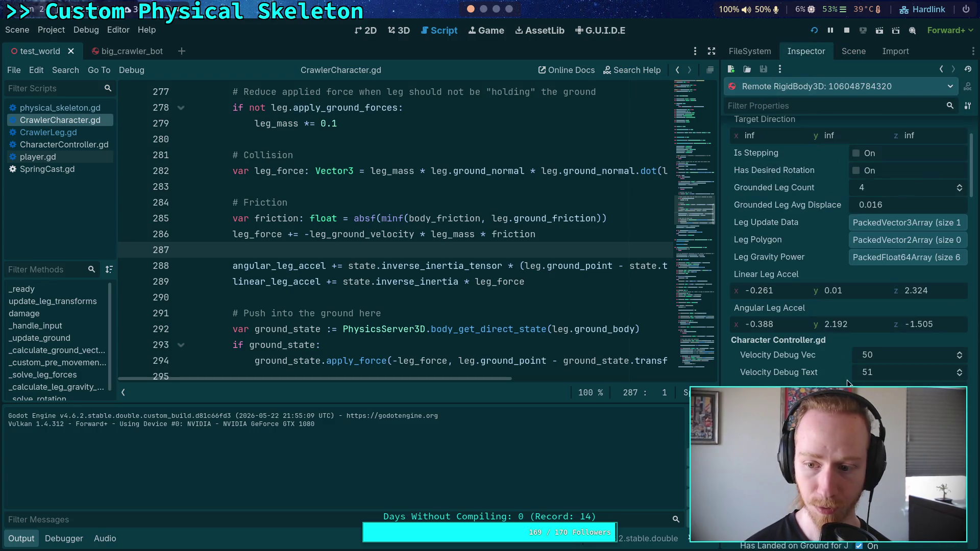
pyautogui.scroll(-10, 792, 369)
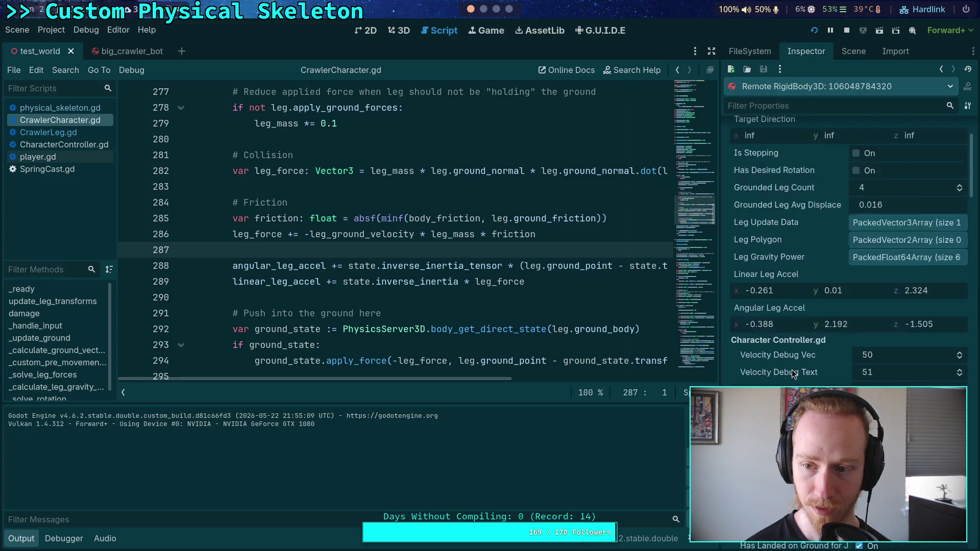
pyautogui.scroll(-10, 792, 373)
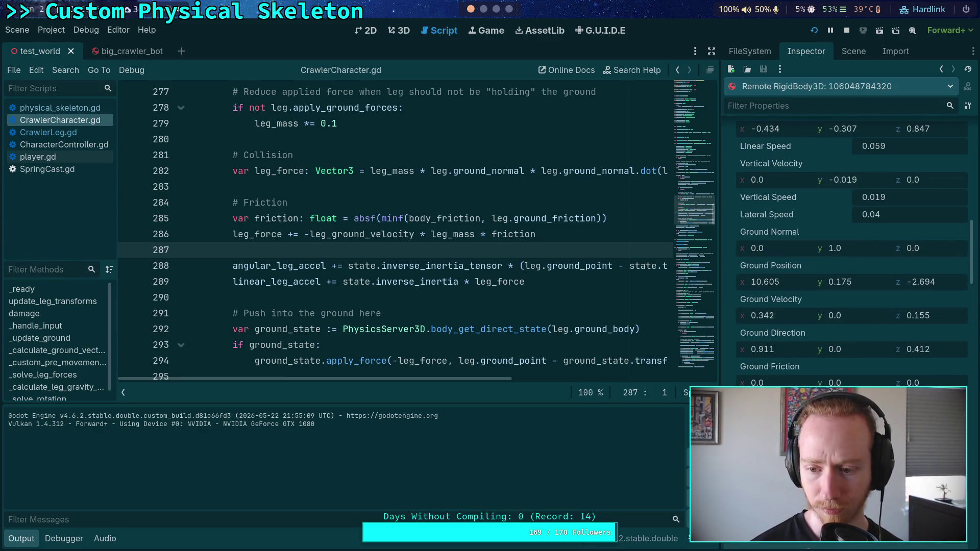
pyautogui.scroll(5, 847, 245)
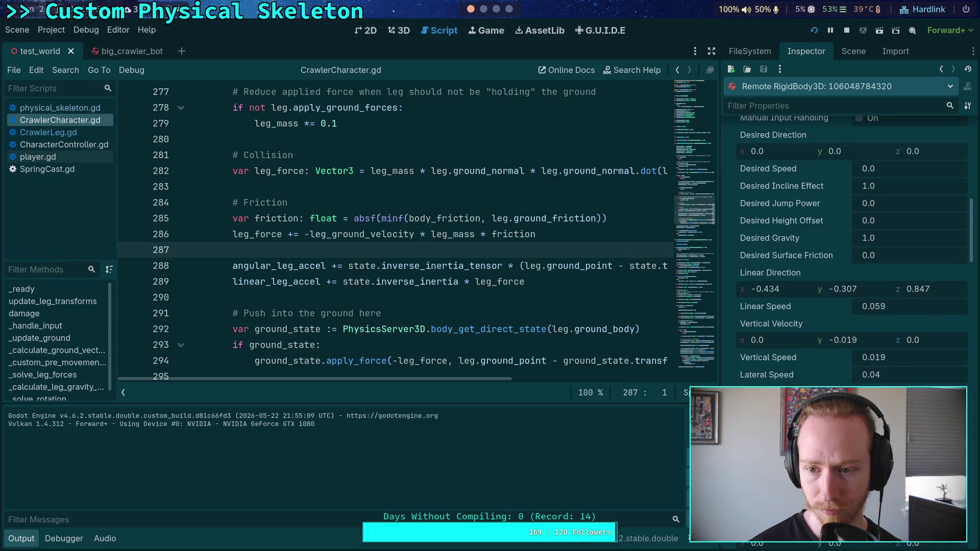
pyautogui.scroll(-15, 847, 245)
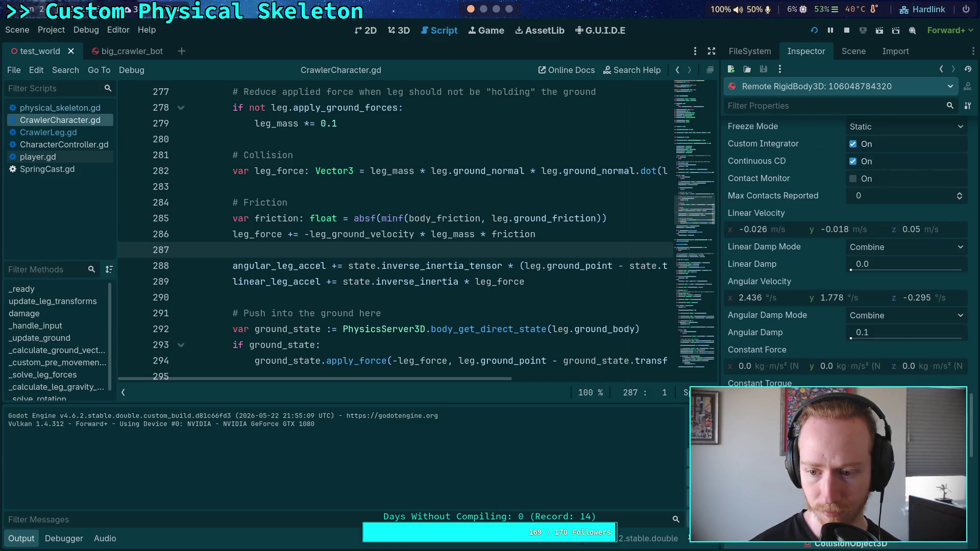
pyautogui.scroll(2, 847, 245)
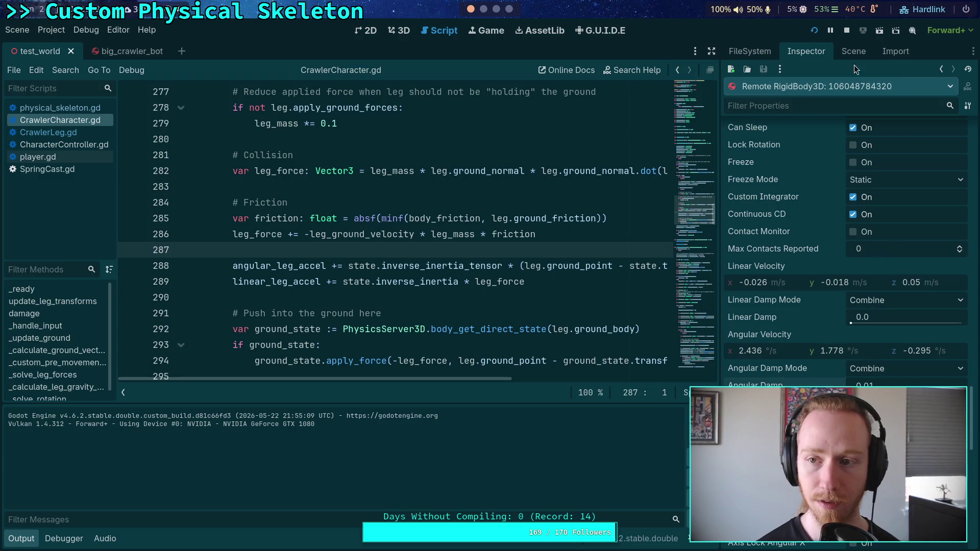
# - Stop and relaunch the crawler test run, then close the game window
pyautogui.click(845, 30)
pyautogui.click(813, 33)
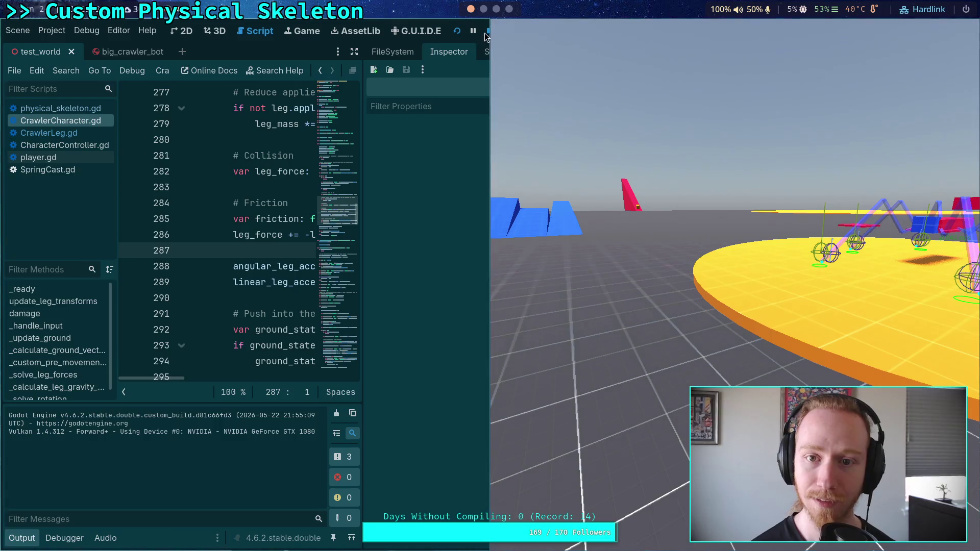
pyautogui.press('Escape')
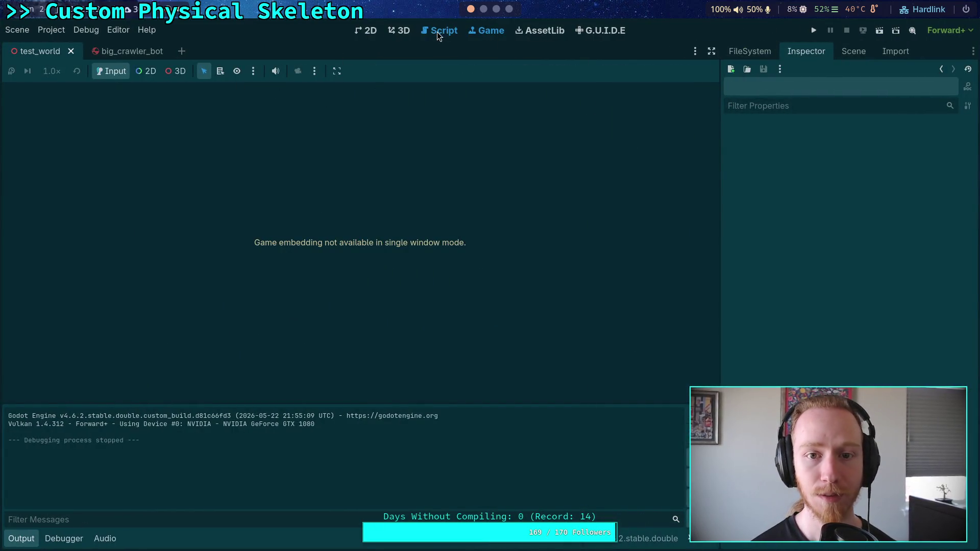
# - Open CharacterController.gd at its _integrate_forces damping code and show the test world's Scene tree
pyautogui.click(437, 32)
pyautogui.scroll(20, 613, 241)
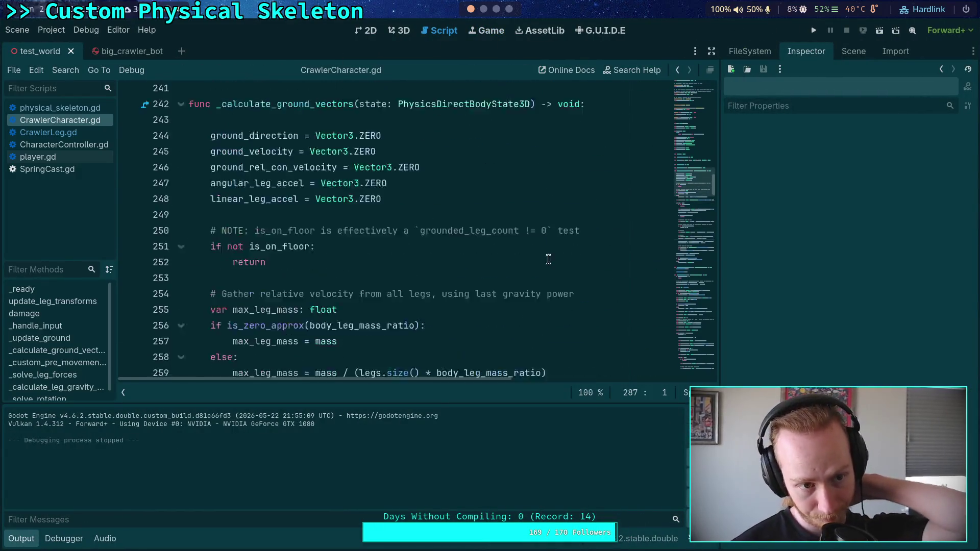
pyautogui.click(64, 144)
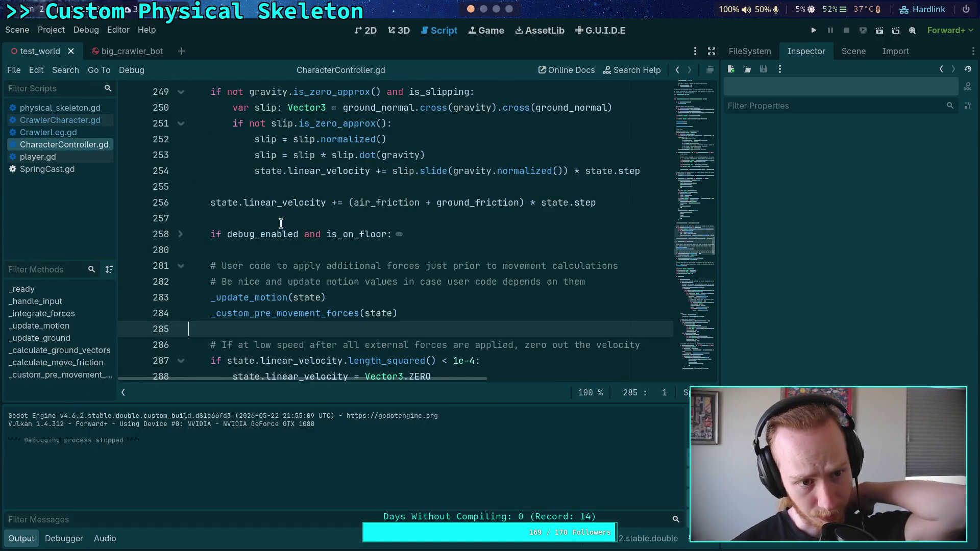
pyautogui.scroll(12, 519, 261)
pyautogui.scroll(19, 519, 261)
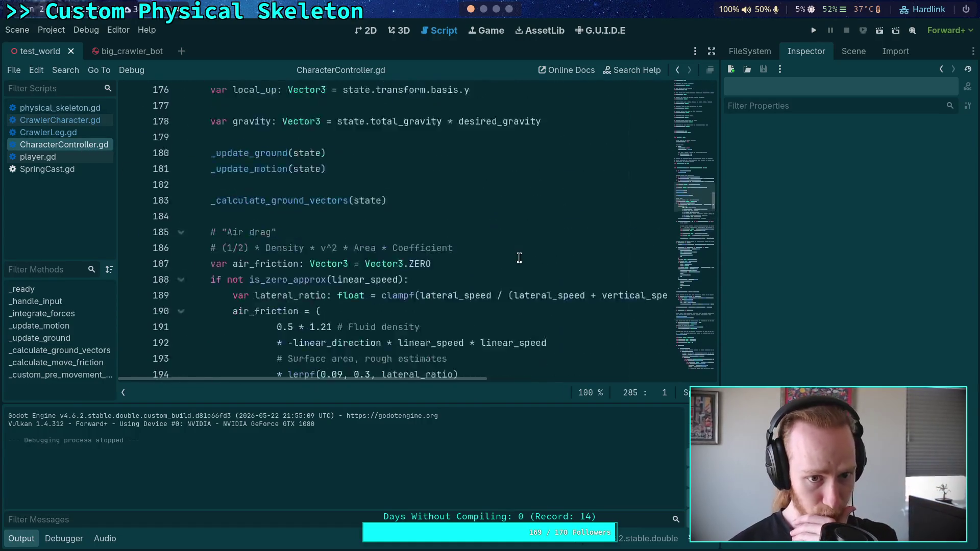
pyautogui.scroll(-1, 512, 264)
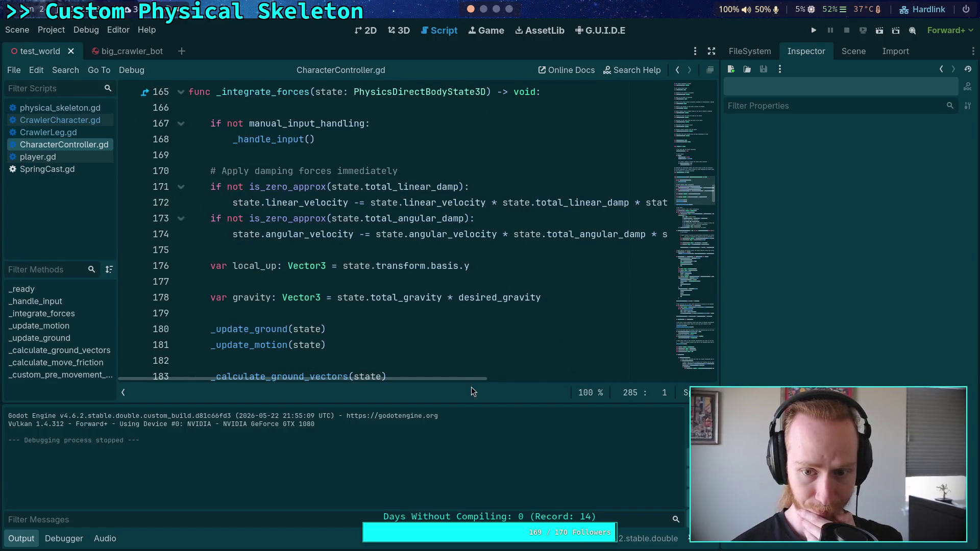
pyautogui.moveTo(468, 379)
pyautogui.mouseDown()
pyautogui.moveTo(562, 380)
pyautogui.moveTo(458, 396)
pyautogui.moveTo(523, 398)
pyautogui.mouseUp()
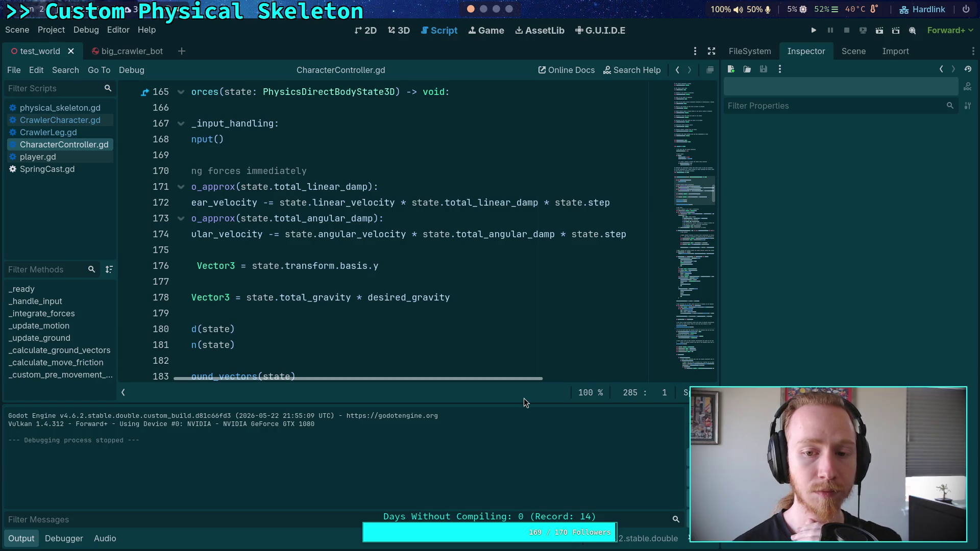
pyautogui.moveTo(524, 399); pyautogui.dragTo(491, 394)
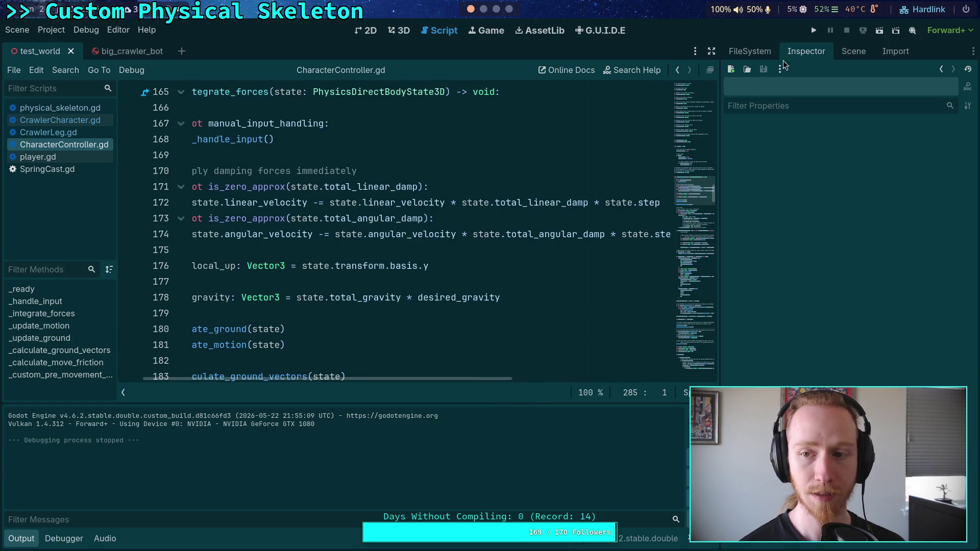
pyautogui.click(846, 50)
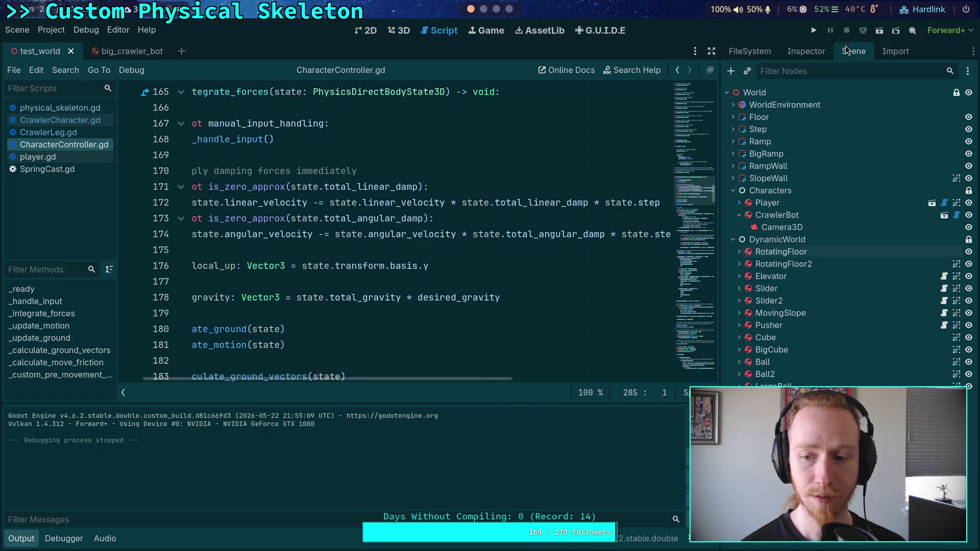
# - Select CrawlerBot in the Scene dock and find its RigidBody3D Angular properties in the Inspector
pyautogui.click(839, 252)
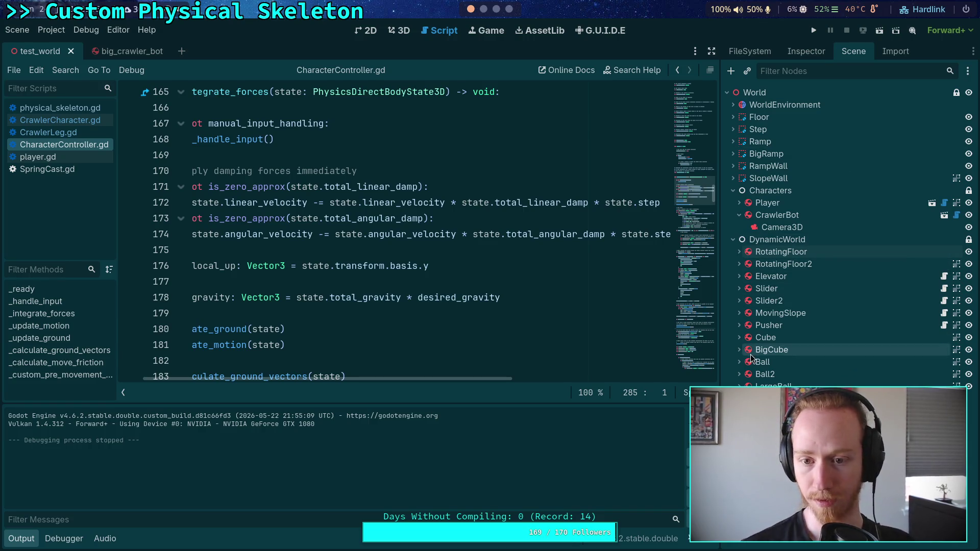
pyautogui.click(777, 215)
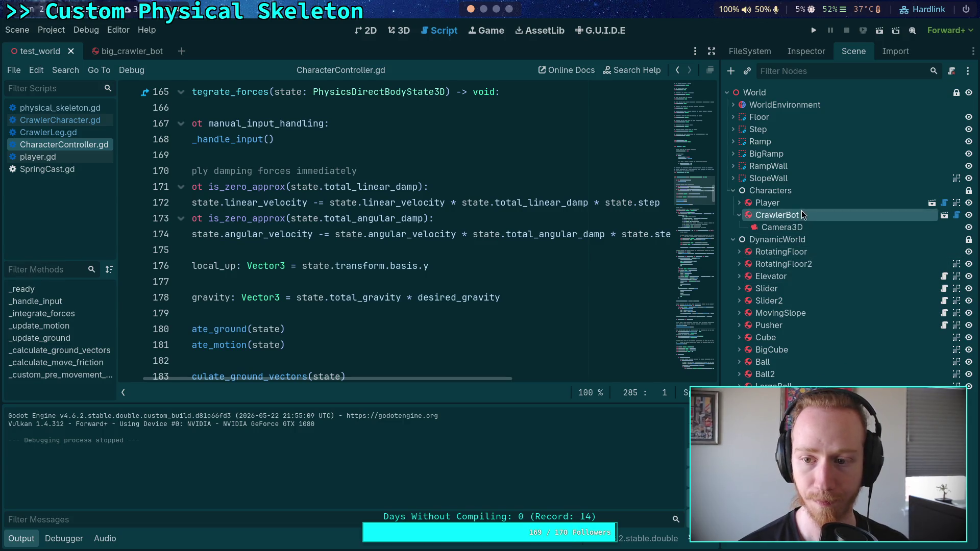
pyautogui.click(800, 51)
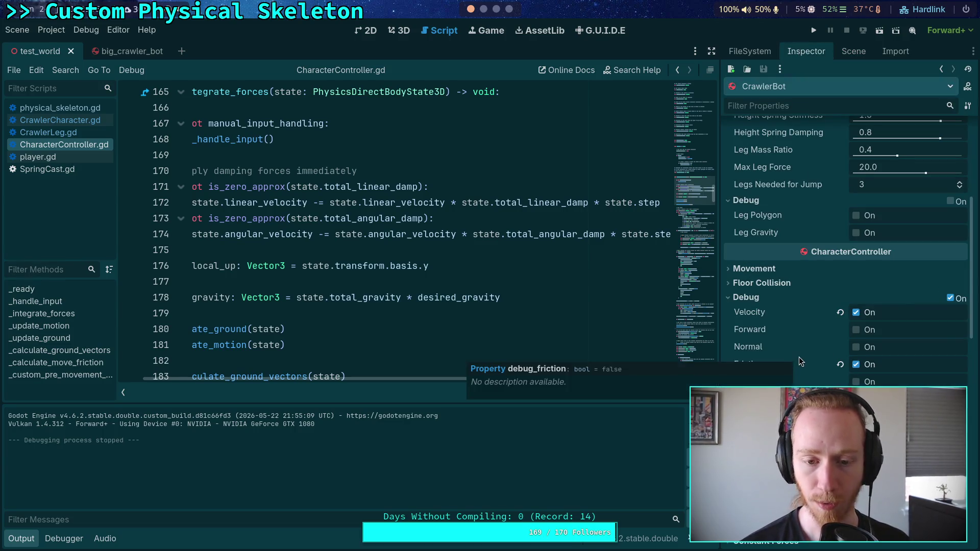
pyautogui.scroll(-15, 807, 368)
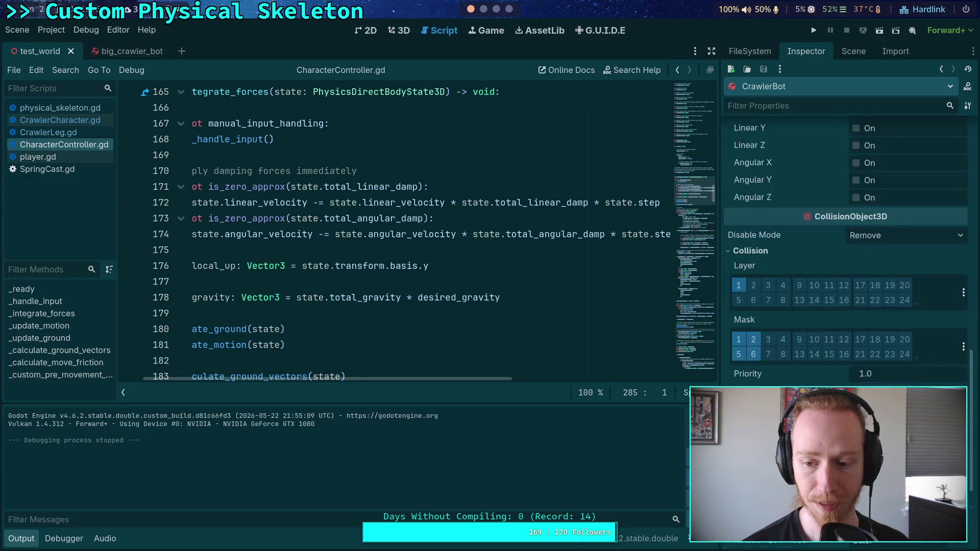
pyautogui.scroll(-4, 816, 387)
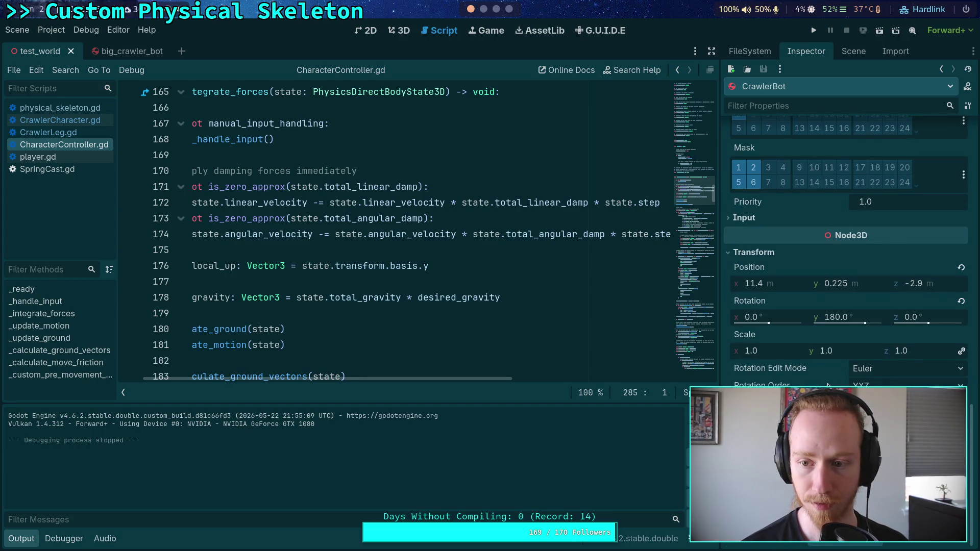
pyautogui.scroll(5, 827, 387)
pyautogui.scroll(-4, 827, 383)
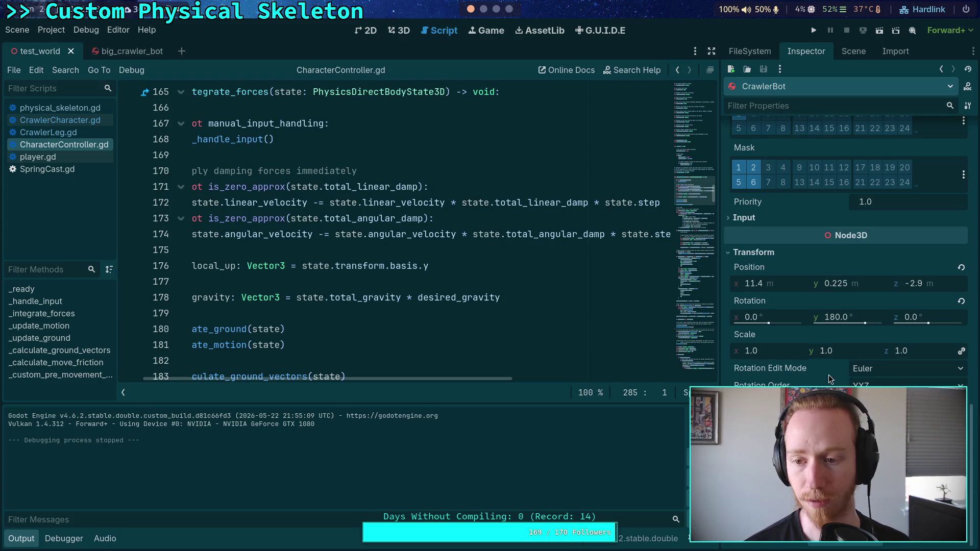
pyautogui.scroll(15, 829, 377)
pyautogui.scroll(5, 829, 375)
pyautogui.scroll(-1, 829, 375)
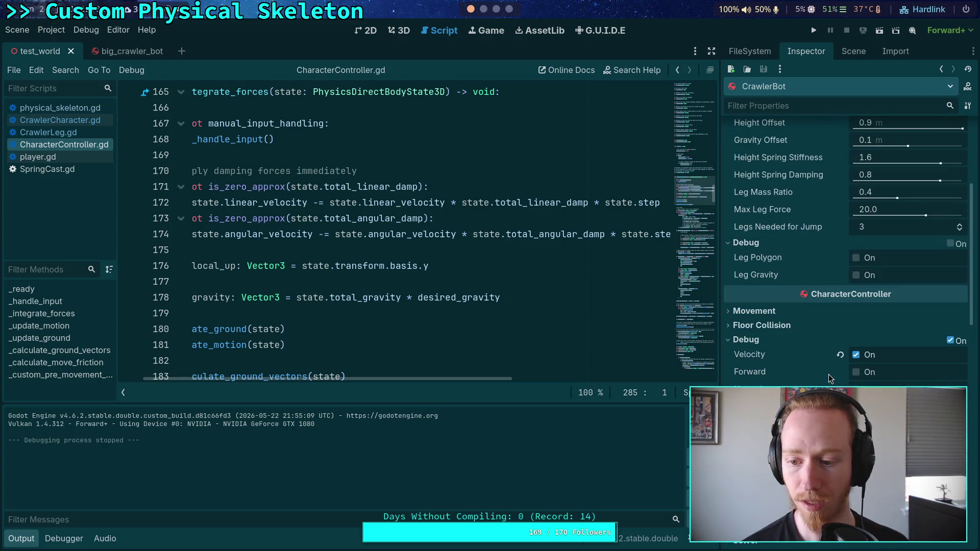
pyautogui.scroll(-4, 828, 375)
pyautogui.scroll(-3, 899, 367)
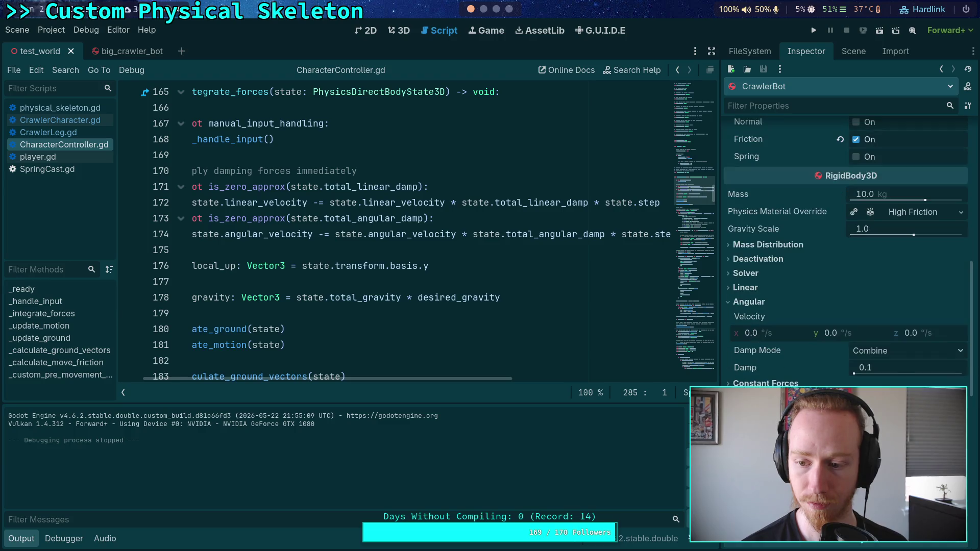
# - Set CrawlerBot's Angular Damp to 0.02 and run the scene to test it
pyautogui.click(910, 365)
pyautogui.write('0.02')
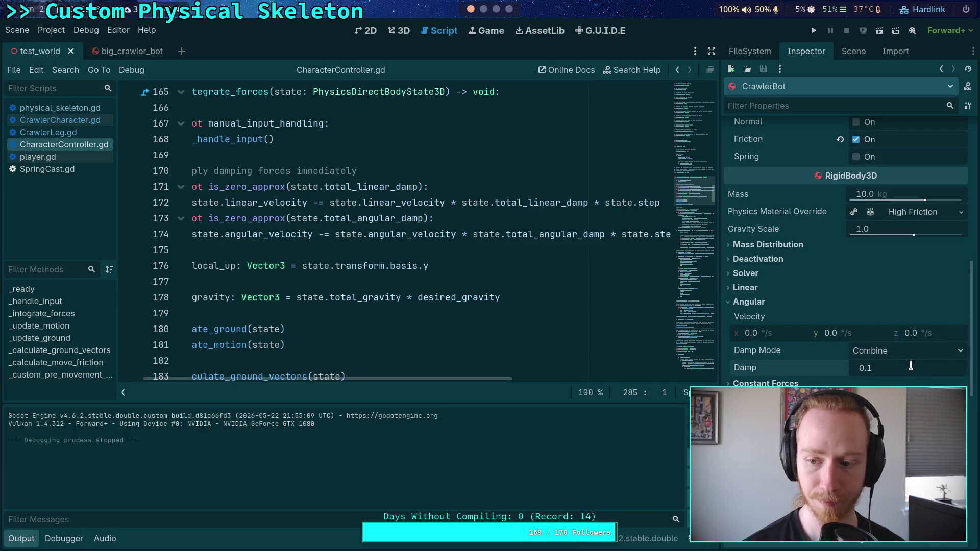
pyautogui.press('Return')
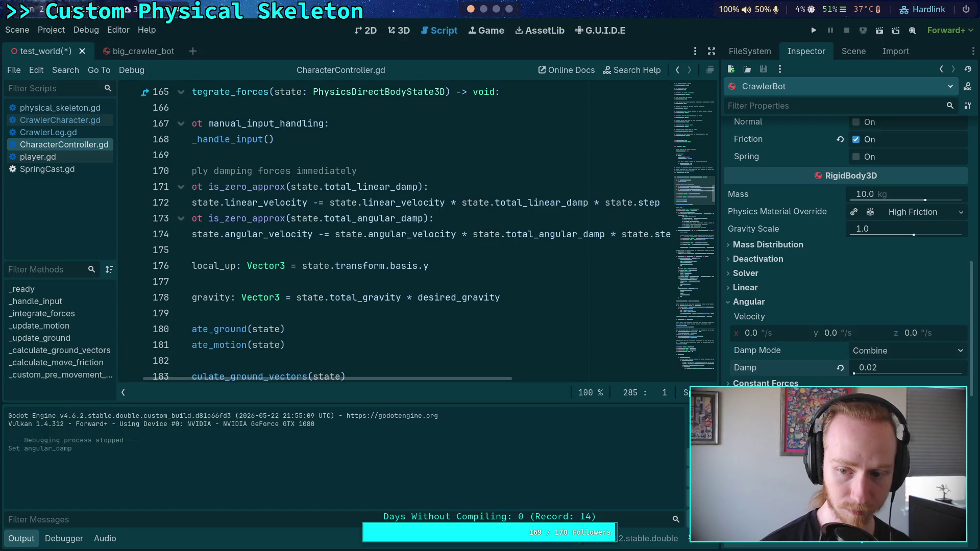
pyautogui.click(793, 289)
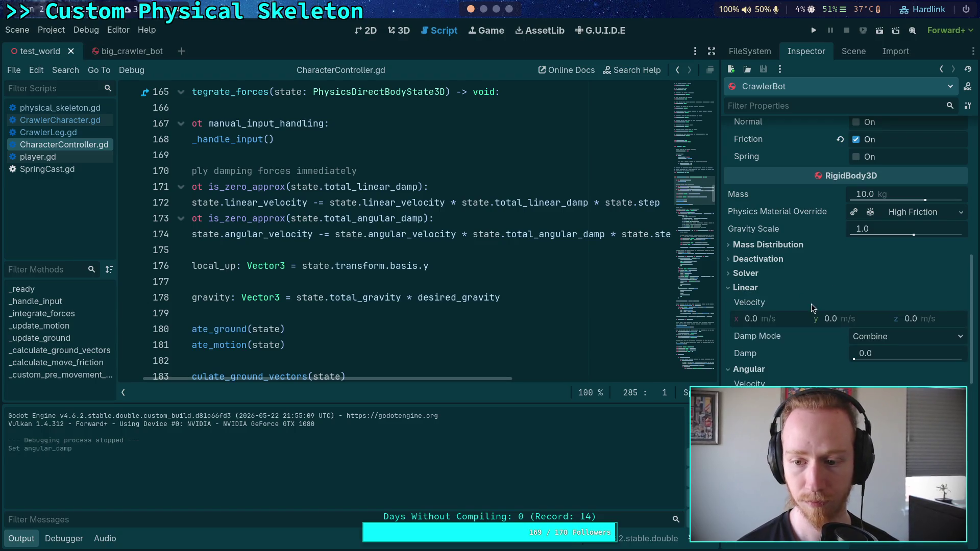
pyautogui.click(812, 32)
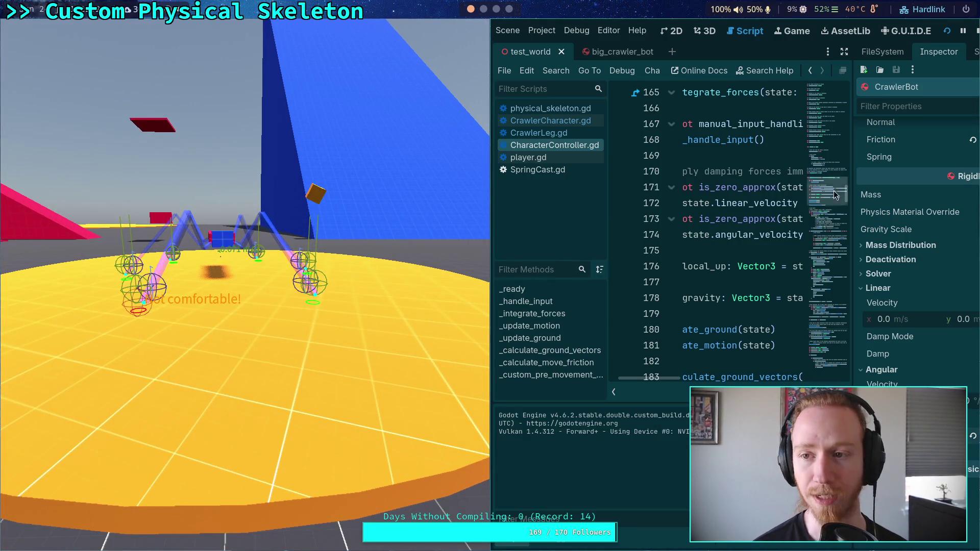
# - End the crawler test run and open CrawlerCharacter.gd at its leg variable declarations
pyautogui.press('Escape')
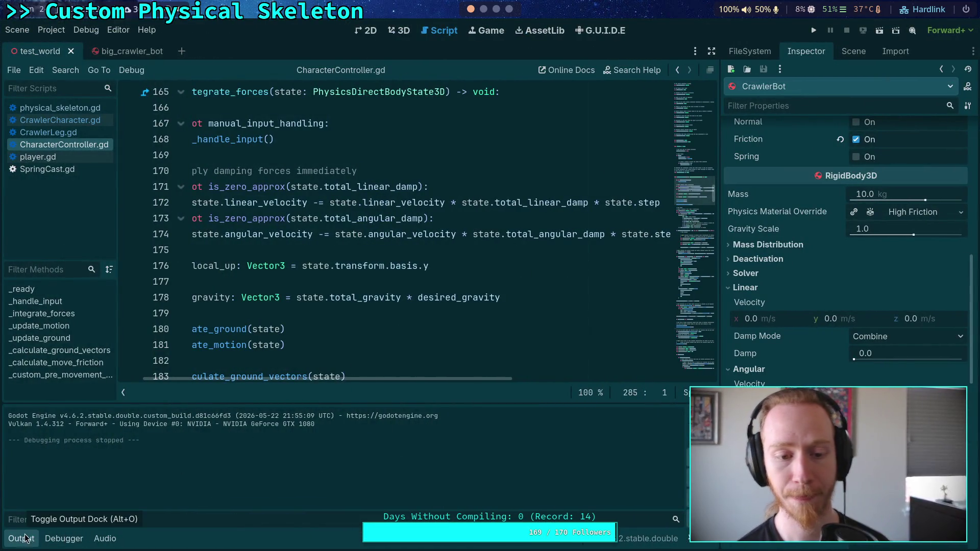
pyautogui.scroll(-5, 319, 328)
pyautogui.hscroll(-2, 319, 327)
pyautogui.scroll(-6, 319, 328)
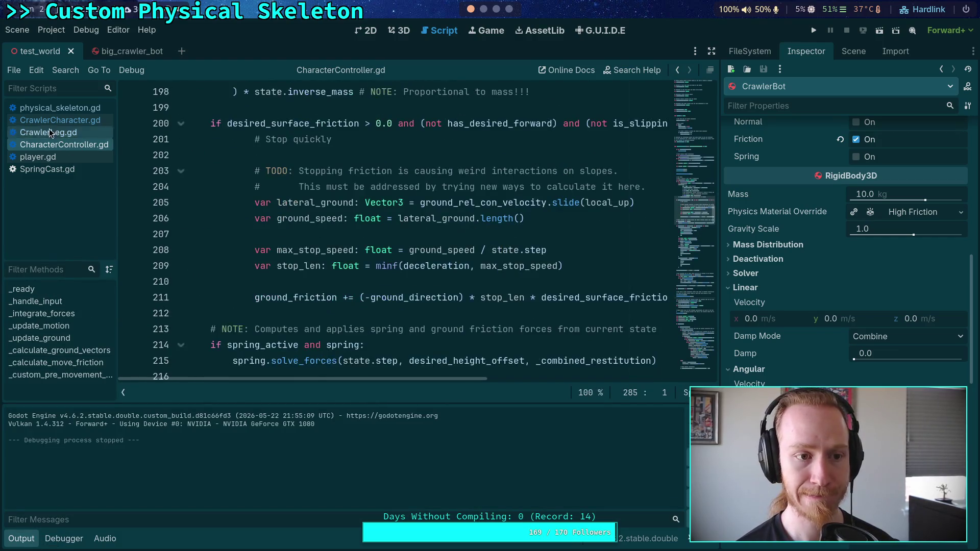
pyautogui.click(61, 120)
pyautogui.scroll(-6, 276, 253)
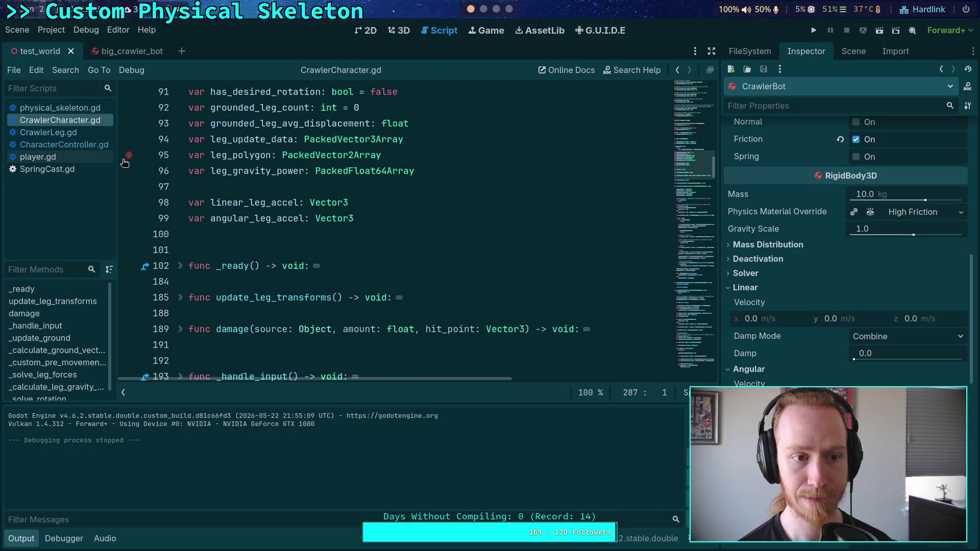
pyautogui.scroll(-4, 500, 268)
# - Give the script editor full width and hide the Output panel, scrolling down to line 302
pyautogui.click(712, 52)
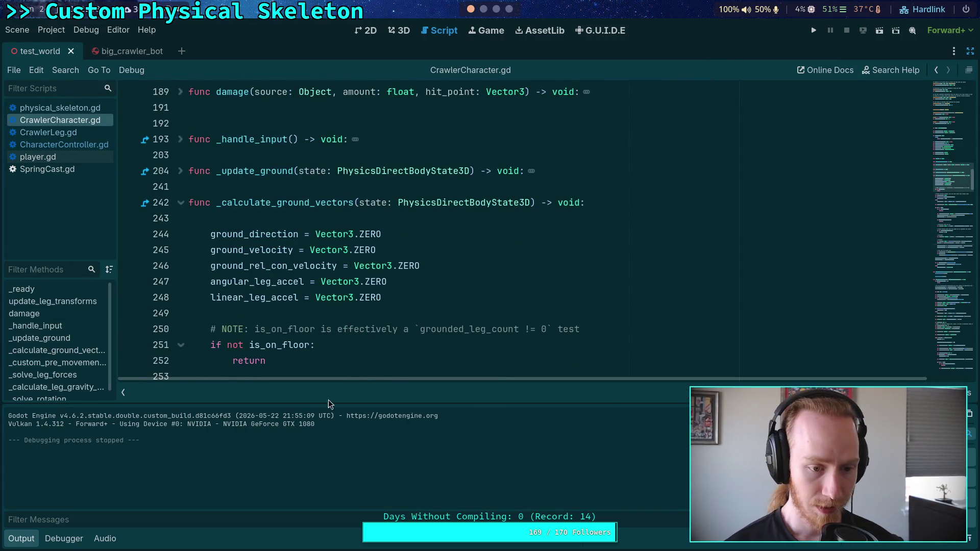
pyautogui.click(21, 538)
pyautogui.scroll(-12, 388, 377)
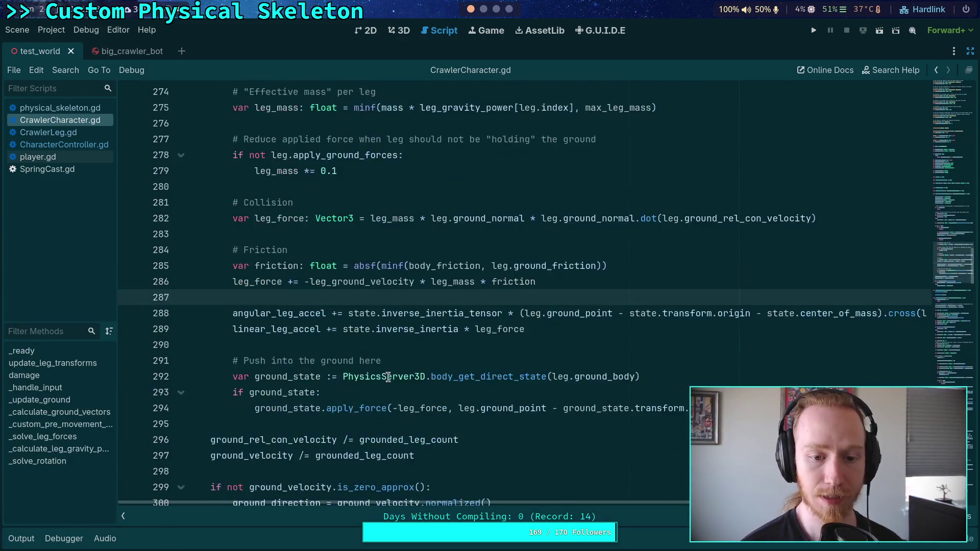
pyautogui.scroll(-3, 387, 376)
# - Add print(angular_leg_accel) on a new line after line 302 and save CrawlerCharacter.gd
pyautogui.click(452, 393)
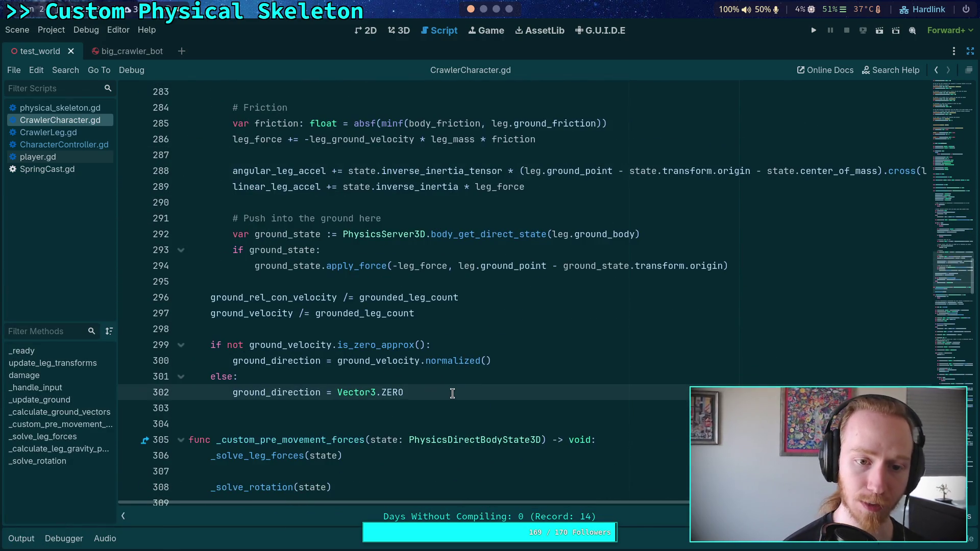
pyautogui.press('Return')
pyautogui.press('Return')
pyautogui.press('BackSpace')
pyautogui.write('pl')
pyautogui.press('BackSpace')
pyautogui.press('BackSpace')
pyautogui.write('int()')
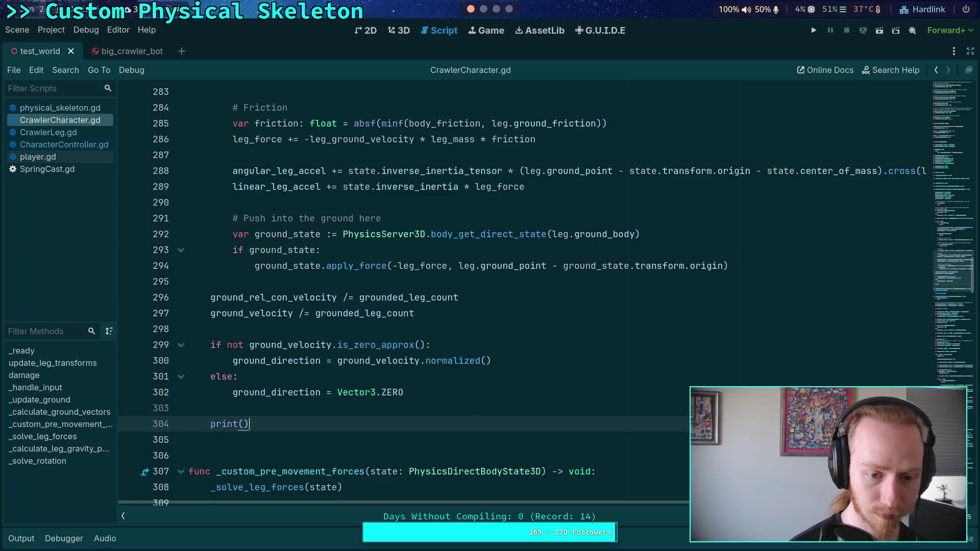
pyautogui.write('l')
pyautogui.press('Return')
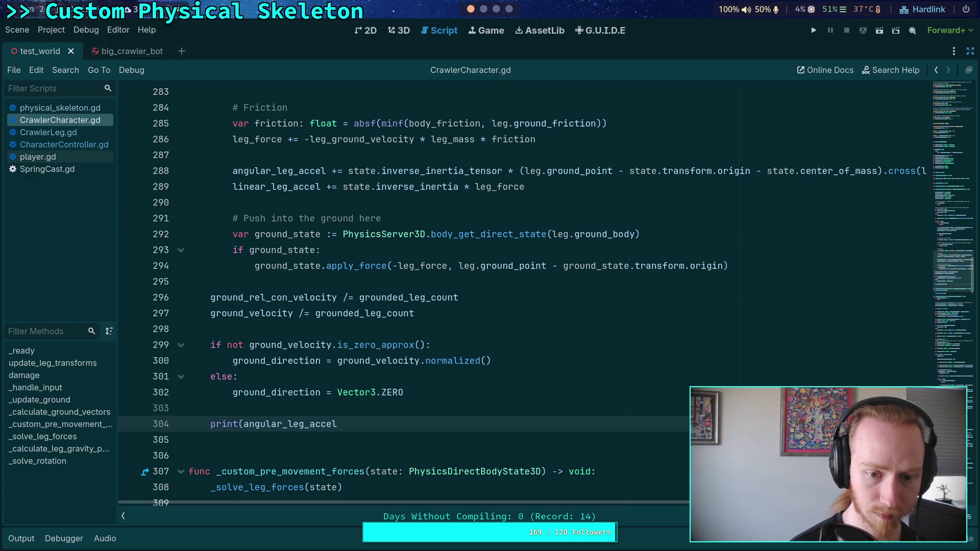
pyautogui.write(')')
pyautogui.hotkey('ctrl', 's')
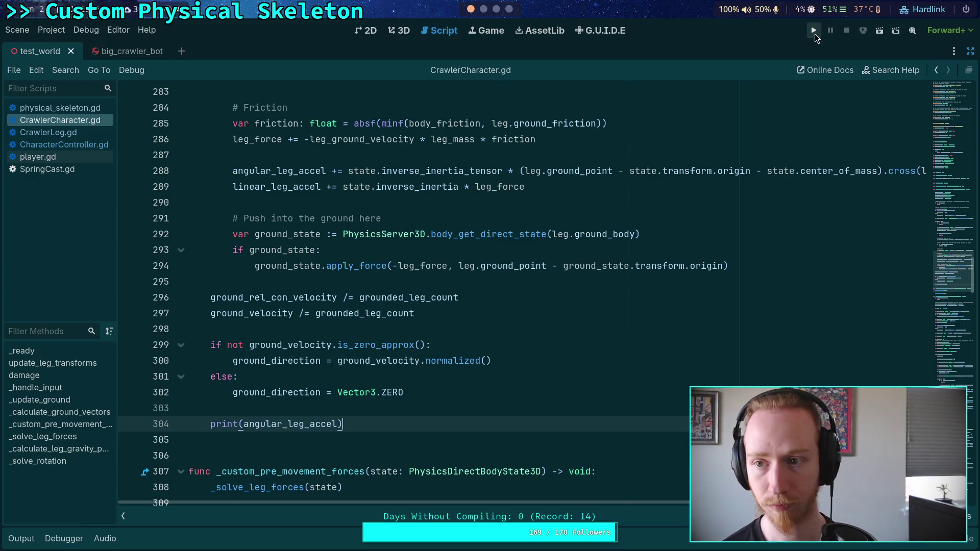
# - Rerun the crawler project to see the printed angular_leg_accel values
pyautogui.scroll(-10, 509, 343)
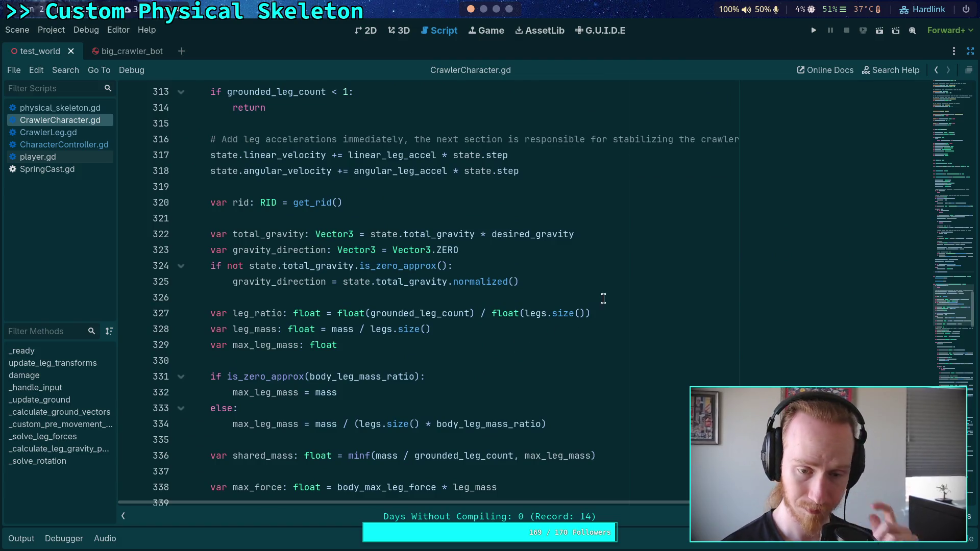
pyautogui.scroll(2, 618, 281)
pyautogui.click(815, 30)
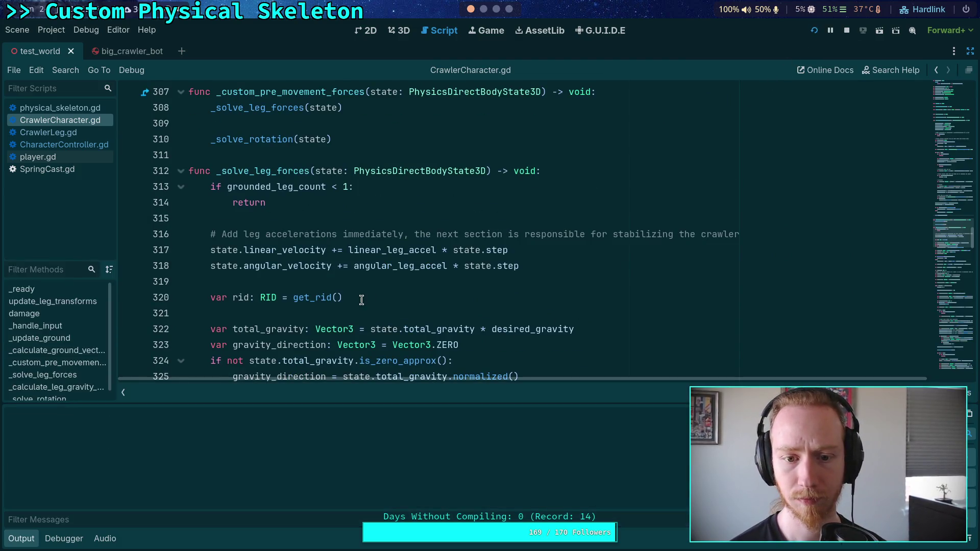
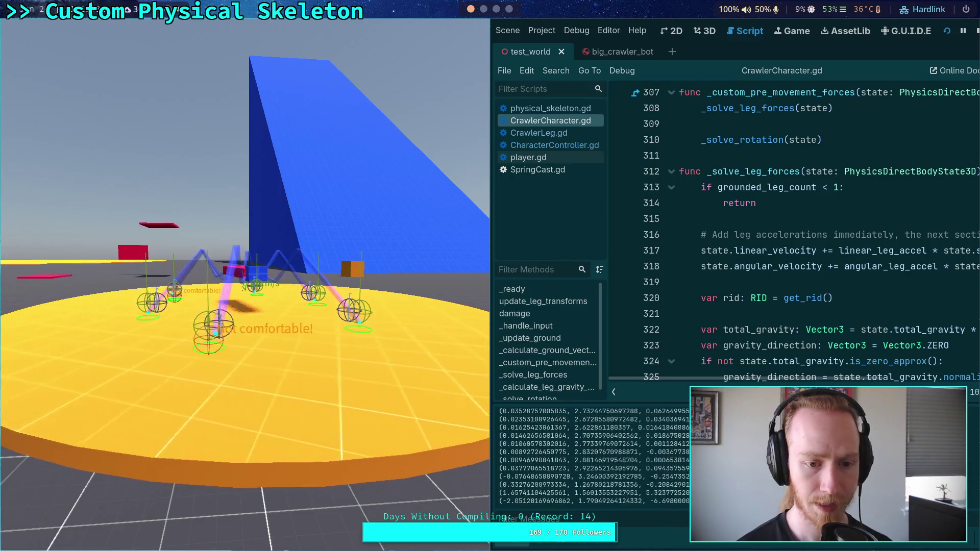
# - Stop the crawler test, collapse the Output panel and scroll back to _solve_leg_forces
pyautogui.click(976, 32)
pyautogui.scroll(-4, 400, 294)
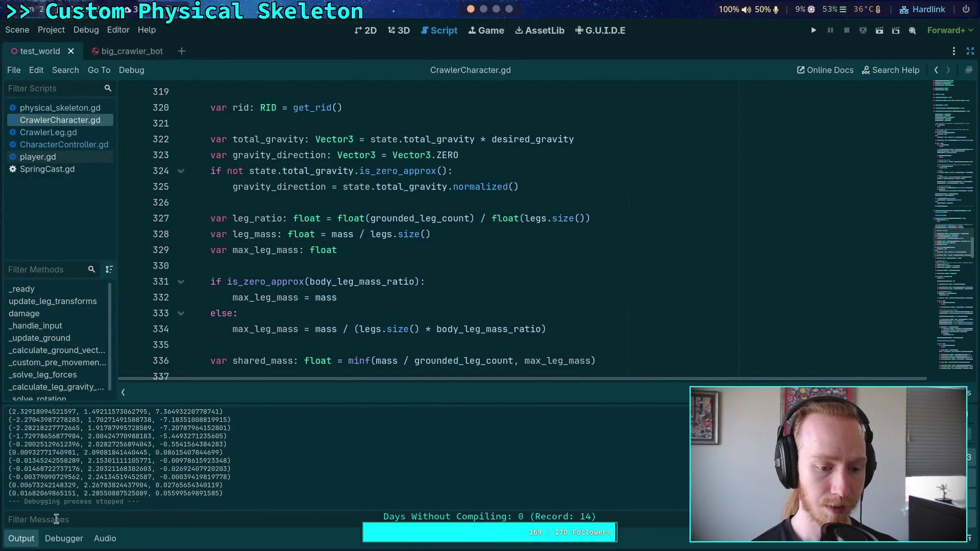
pyautogui.click(21, 539)
pyautogui.scroll(-10, 269, 418)
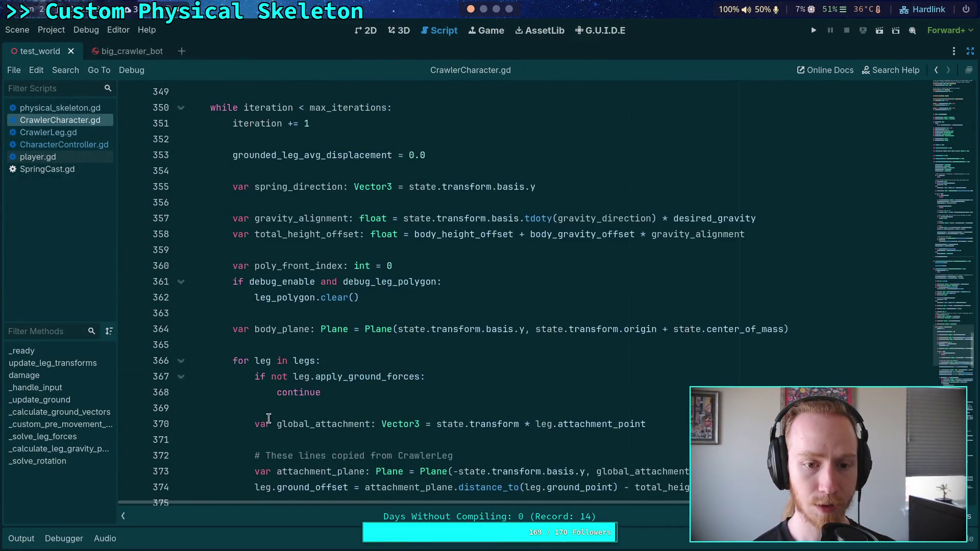
pyautogui.scroll(-2, 269, 419)
pyautogui.scroll(5, 245, 420)
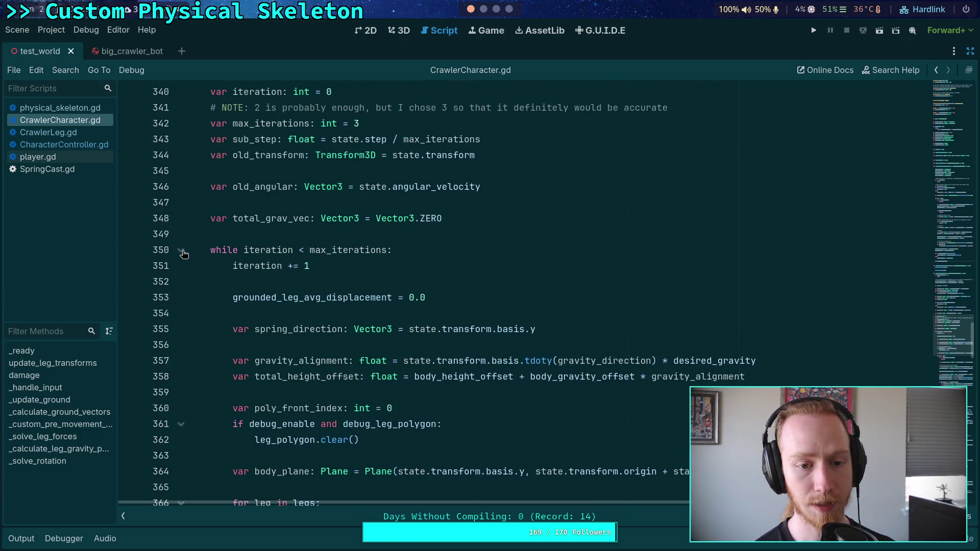
pyautogui.scroll(12, 284, 313)
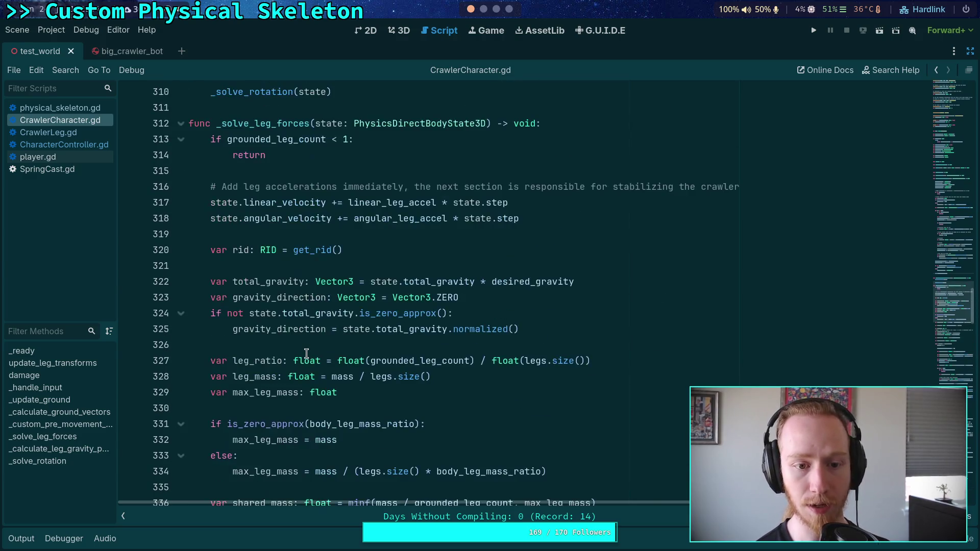
# - Add print(state.angular_velocity) on a new line after the angular velocity update
pyautogui.click(554, 314)
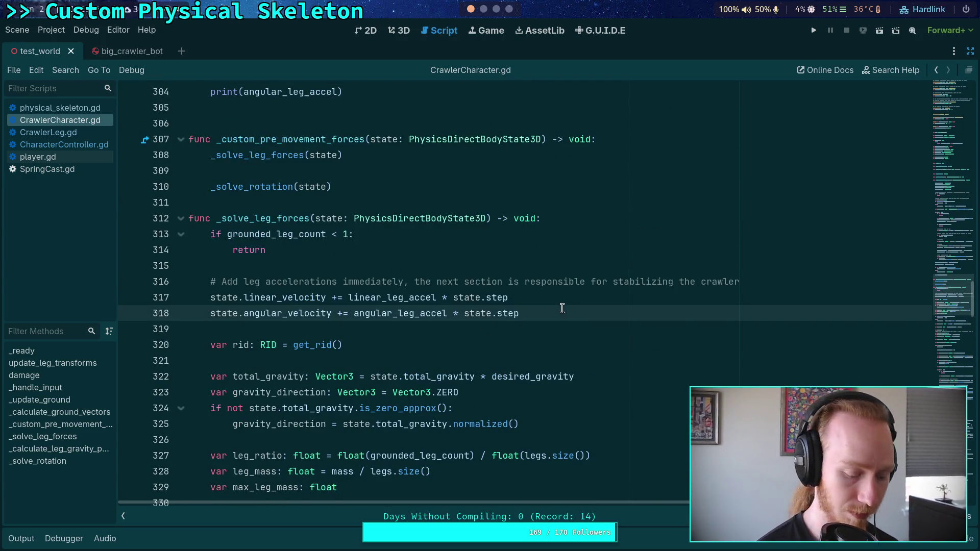
pyautogui.press('Return')
pyautogui.write('print(state.')
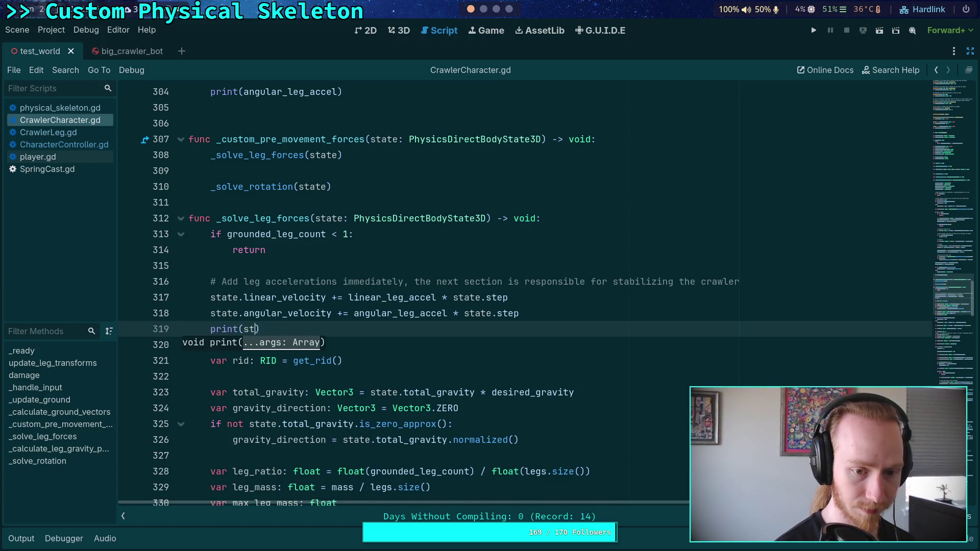
pyautogui.write('ang')
pyautogui.press('Return')
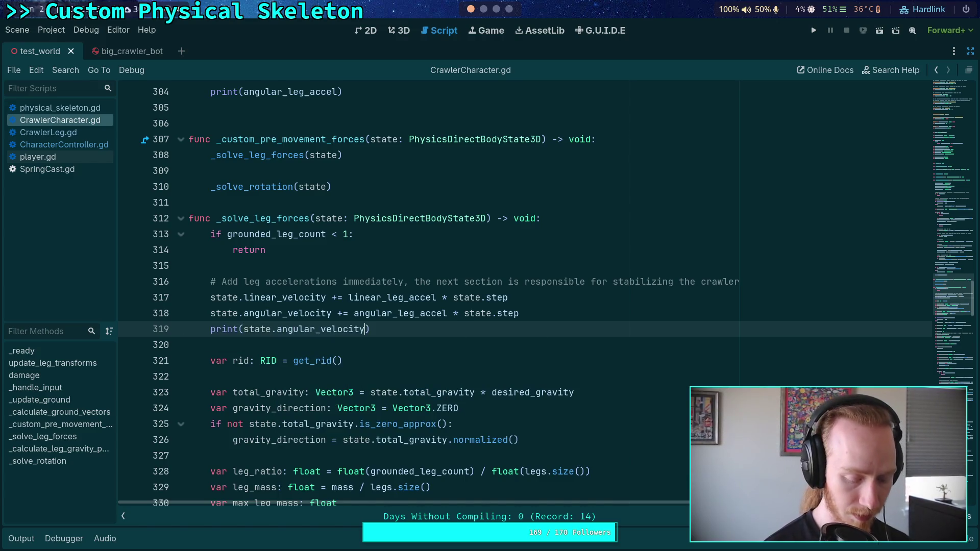
# - Delete the old print(angular_leg_accel) line, save, and run the test to view values
pyautogui.scroll(2, 363, 172)
pyautogui.click(363, 172)
pyautogui.keyDown('shift'); pyautogui.click(371, 187); pyautogui.keyUp('shift')
pyautogui.press('BackSpace')
pyautogui.press('BackSpace')
pyautogui.hotkey('ctrl', 's')
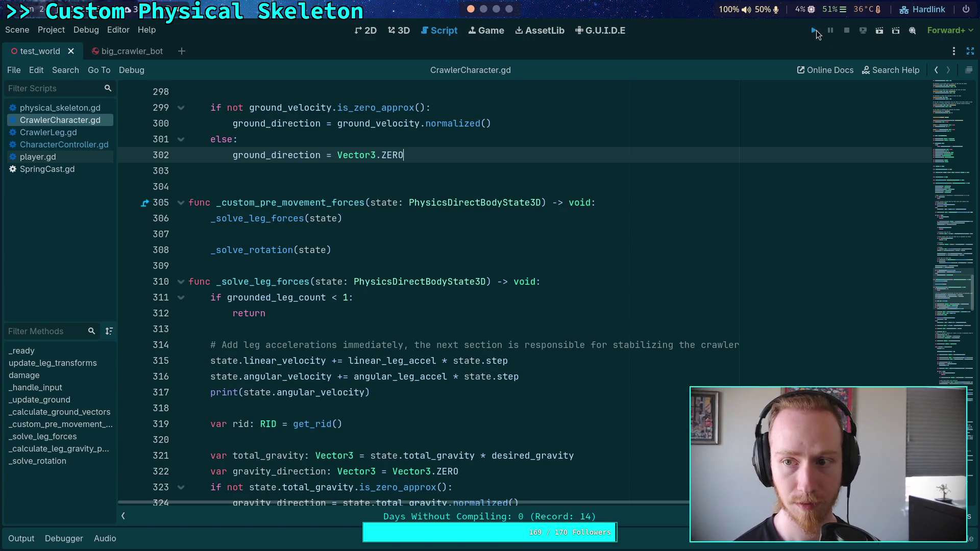
pyautogui.click(816, 29)
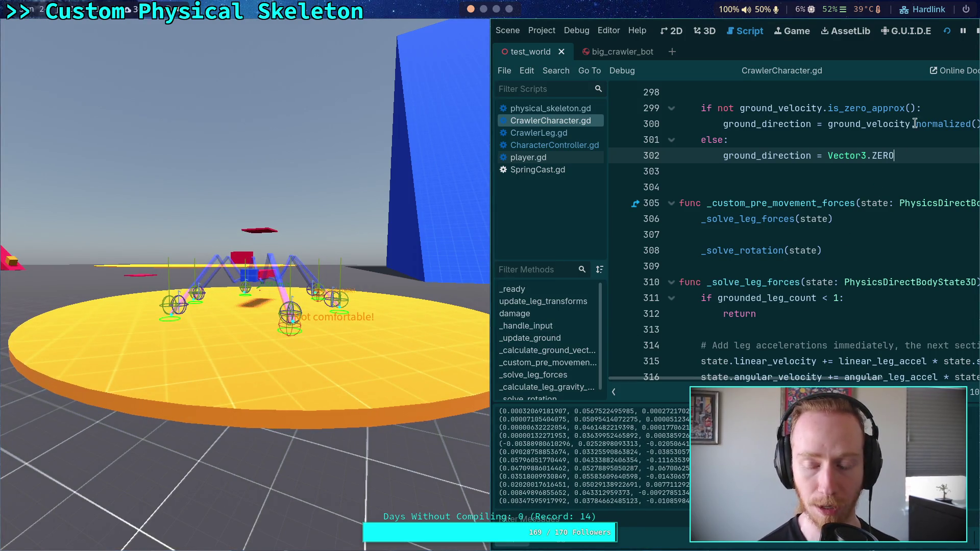
pyautogui.click(975, 31)
# - Highlight two printed angular-velocity values in the Output log and angular_velocity in the print line
pyautogui.scroll(-3, 474, 319)
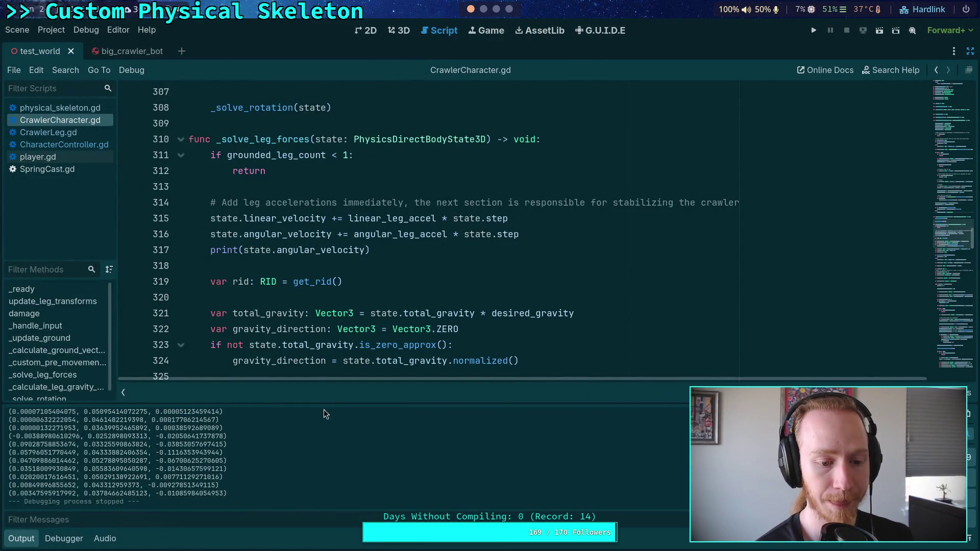
pyautogui.moveTo(92, 427); pyautogui.dragTo(112, 435)
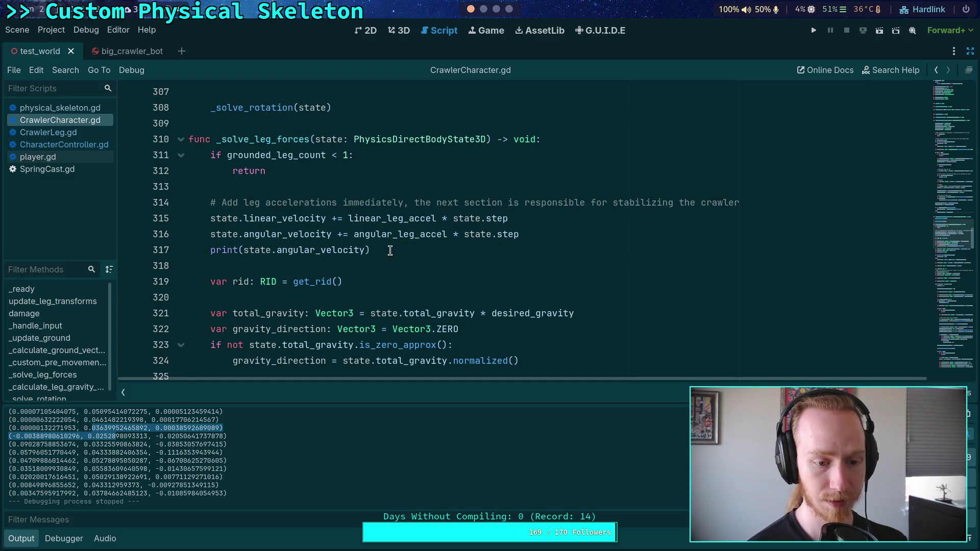
pyautogui.doubleClick(345, 250)
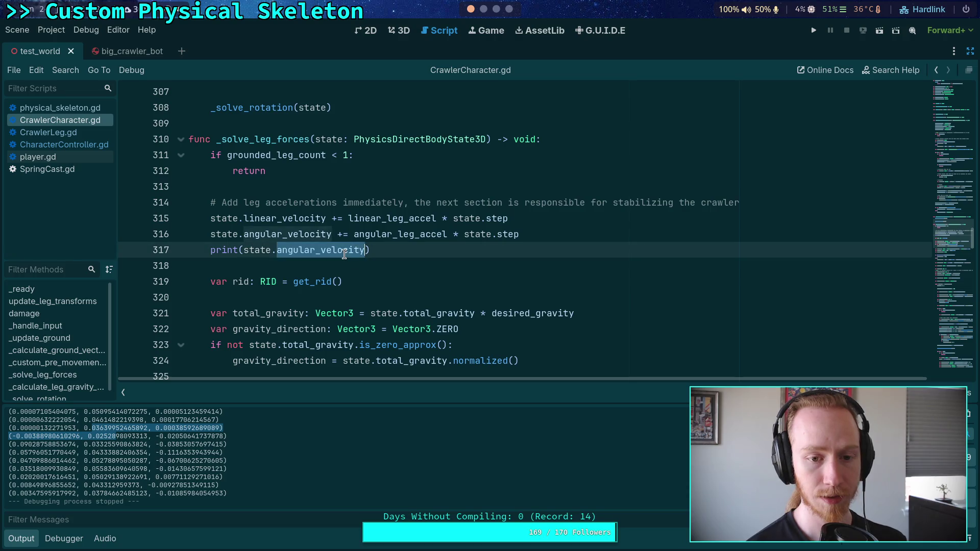
pyautogui.scroll(-2, 406, 264)
pyautogui.scroll(-1, 411, 285)
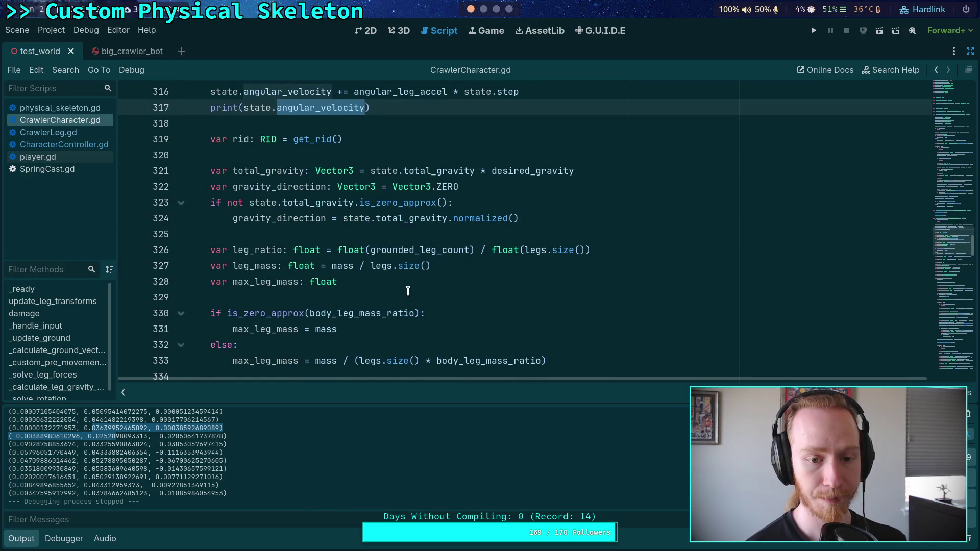
pyautogui.click(395, 122)
pyautogui.scroll(1, 553, 149)
# - Insert an empty line after the angular velocity update line
pyautogui.click(553, 150)
pyautogui.click(560, 138)
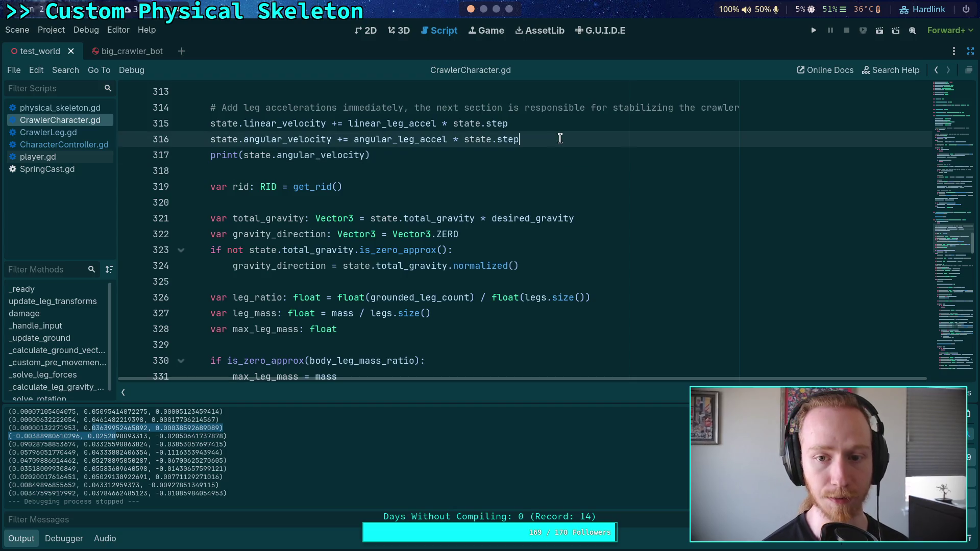
pyautogui.press('Return')
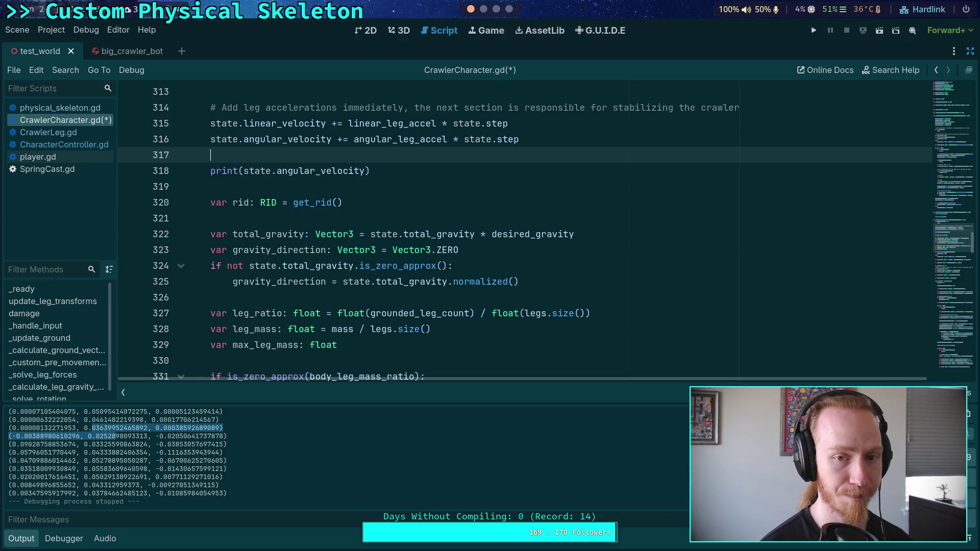
pyautogui.scroll(2, 628, 265)
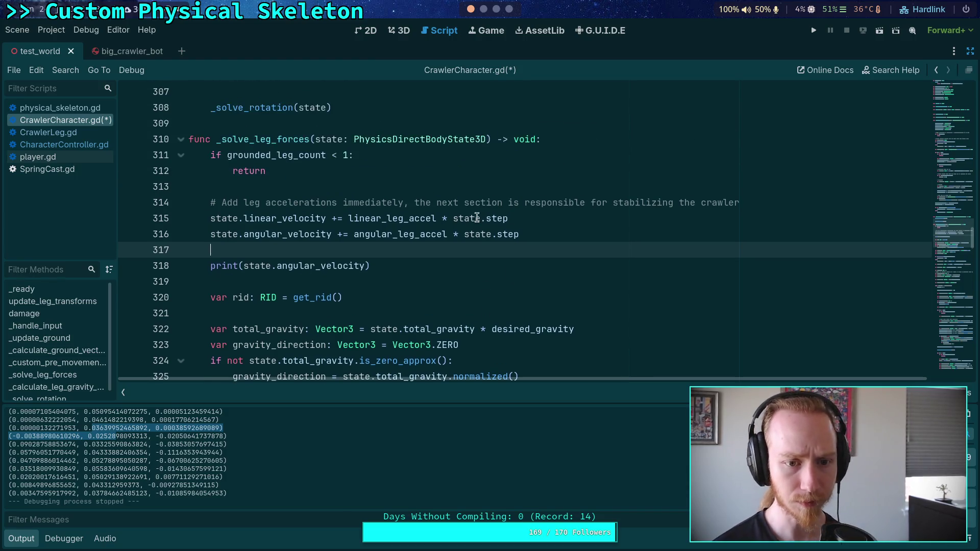
pyautogui.click(300, 130)
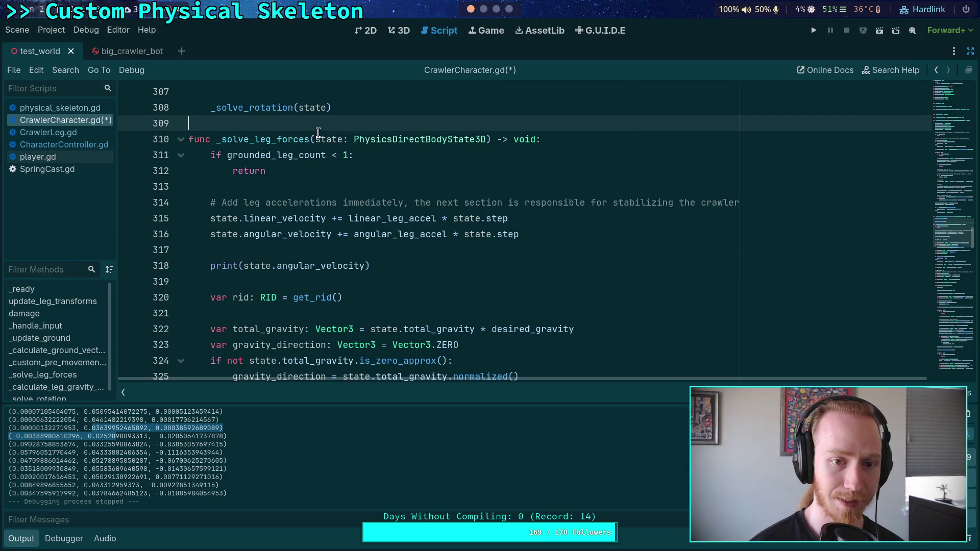
# - Declare a Vector3 variable for the initial angular velocity above _solve_leg_forces
pyautogui.press('Return')
pyautogui.press('Return')
pyautogui.press('Up')
pyautogui.write('var')
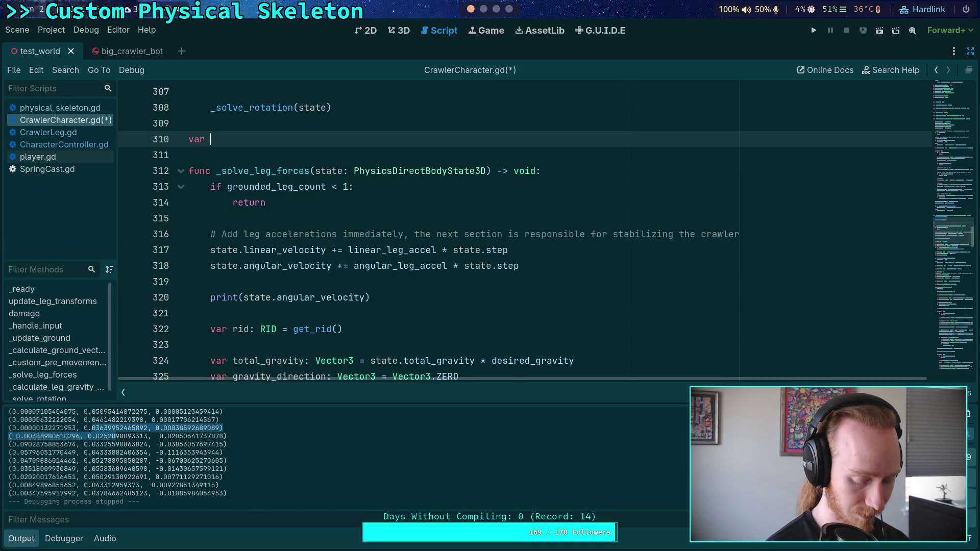
pyautogui.write('initial_')
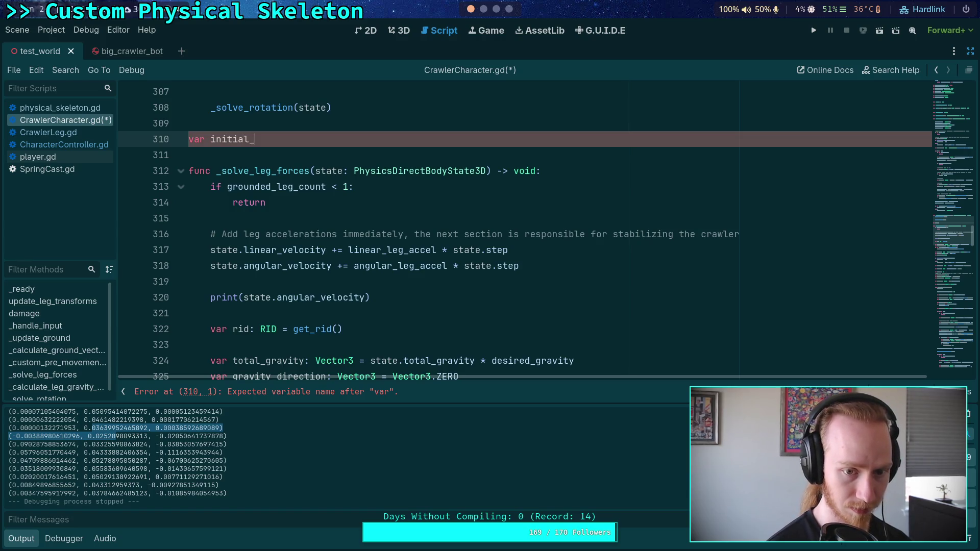
pyautogui.write('angel')
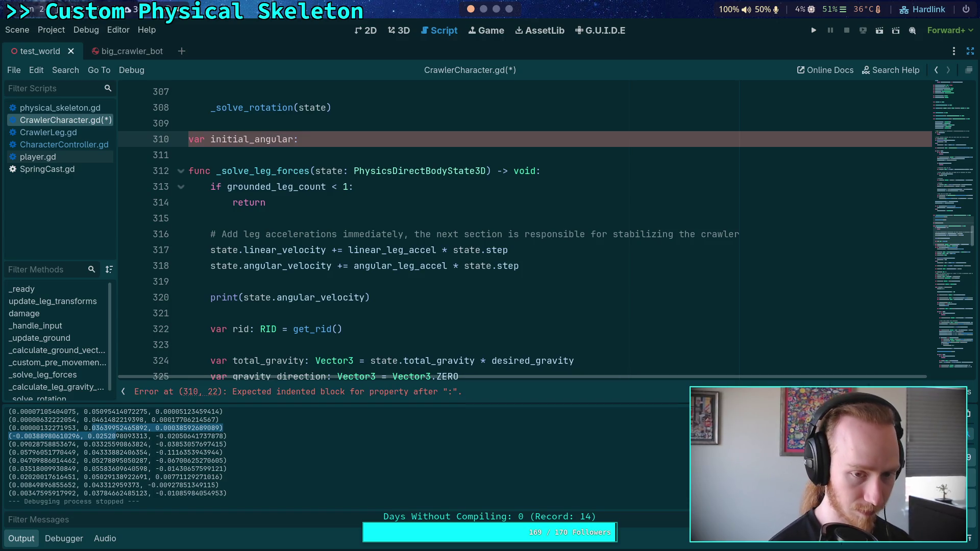
pyautogui.write('Vector3')
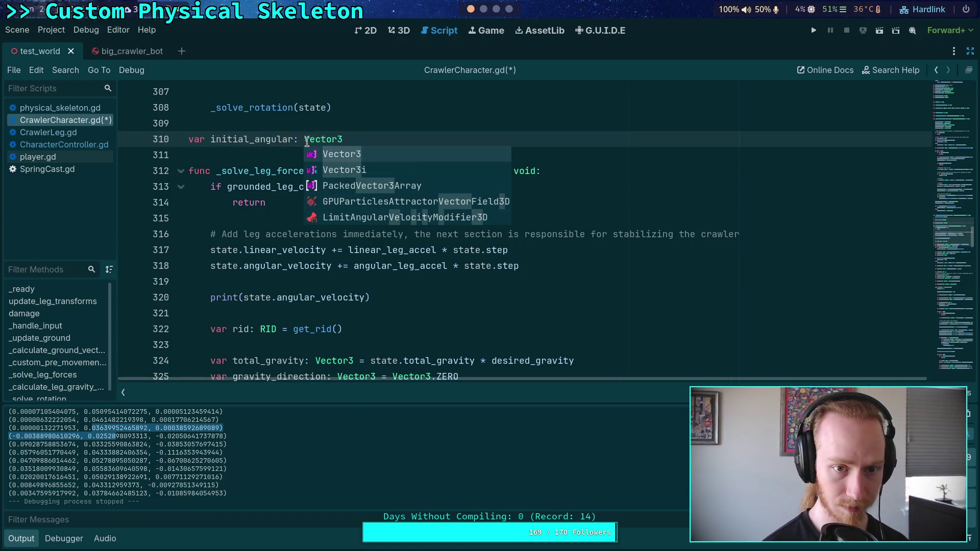
pyautogui.press('Escape')
pyautogui.press('Return')
pyautogui.write('var')
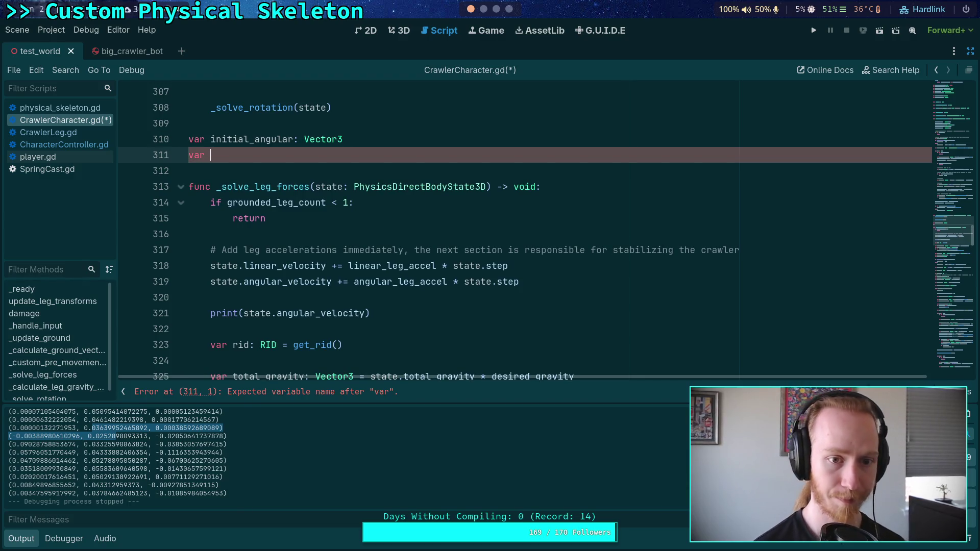
pyautogui.press('BackSpace')
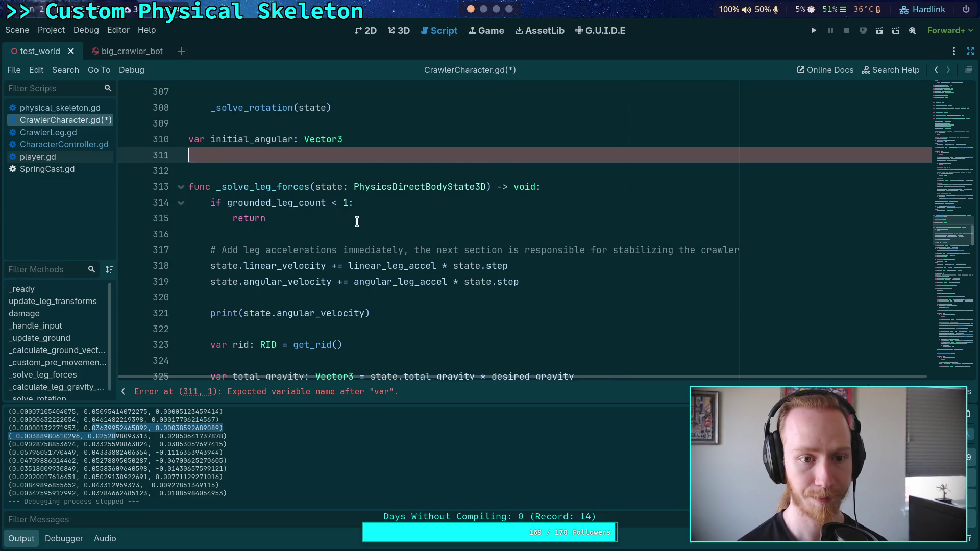
pyautogui.press('BackSpace')
# - Store state.angular_velocity in initial_angular right after the leg-acceleration update
pyautogui.doubleClick(326, 297)
pyautogui.click(317, 269)
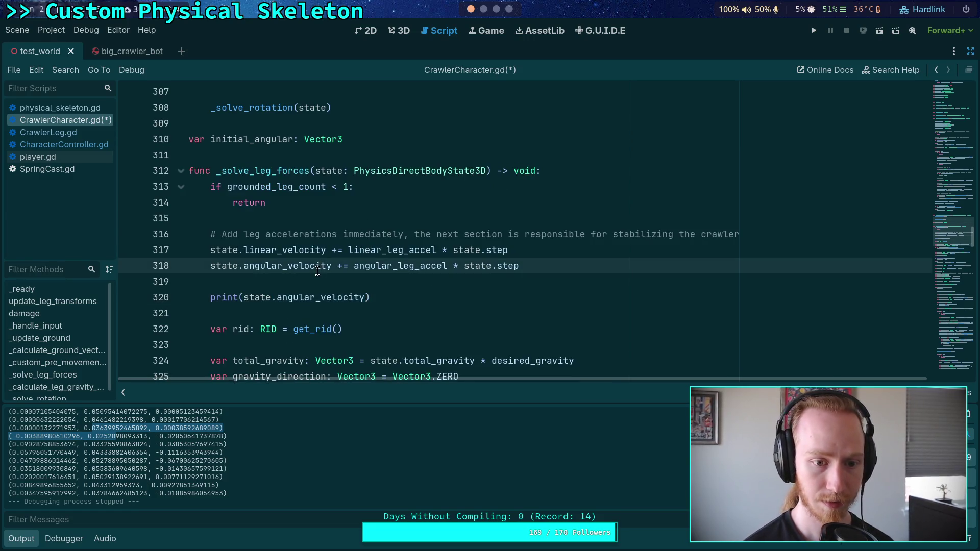
pyautogui.press('Down')
pyautogui.write('it')
pyautogui.press('Return')
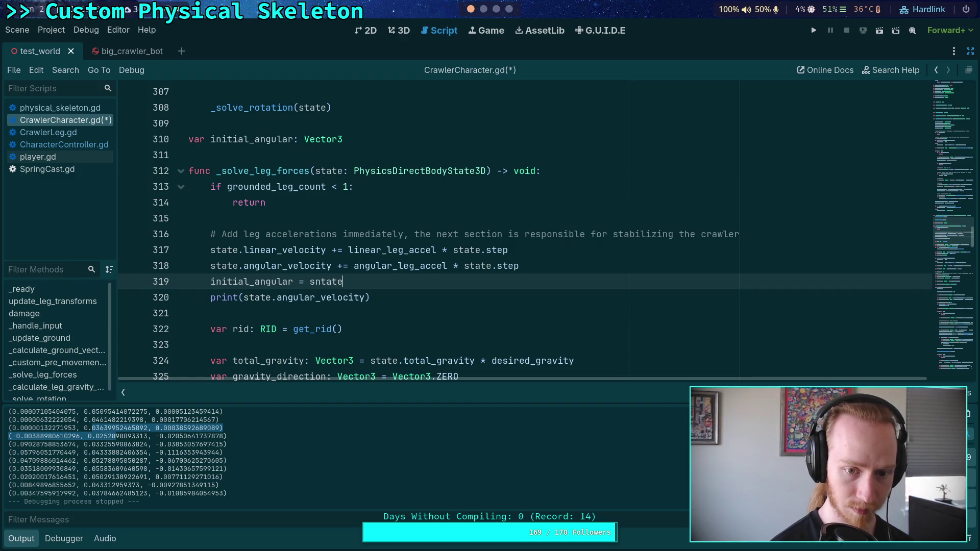
pyautogui.press('BackSpace')
pyautogui.press('BackSpace')
pyautogui.press('BackSpace')
pyautogui.write('tate.')
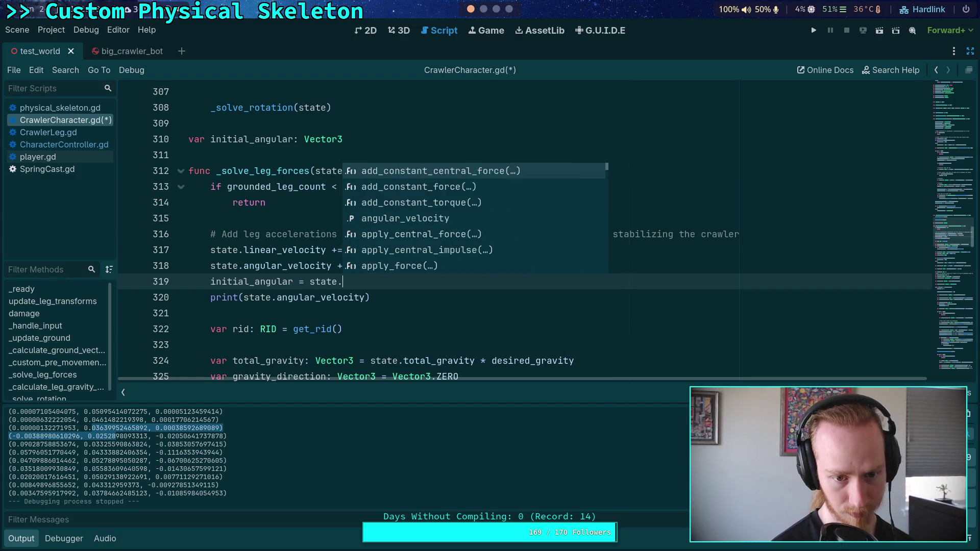
pyautogui.write('ang')
pyautogui.press('Return')
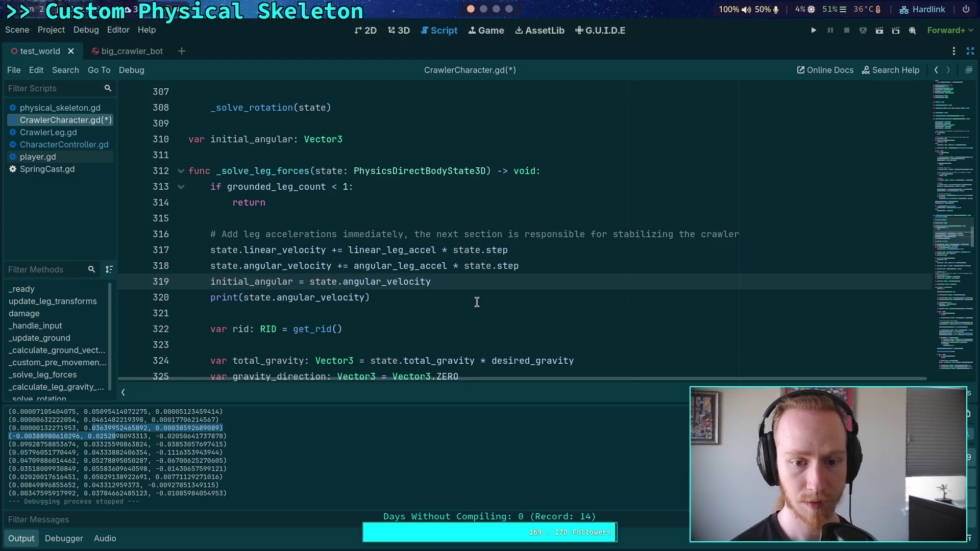
# - Rewrite the print as state.angular_velocity minus initial_angular, then delete that line 320
pyautogui.click(241, 297)
pyautogui.moveTo(244, 297); pyautogui.dragTo(364, 297)
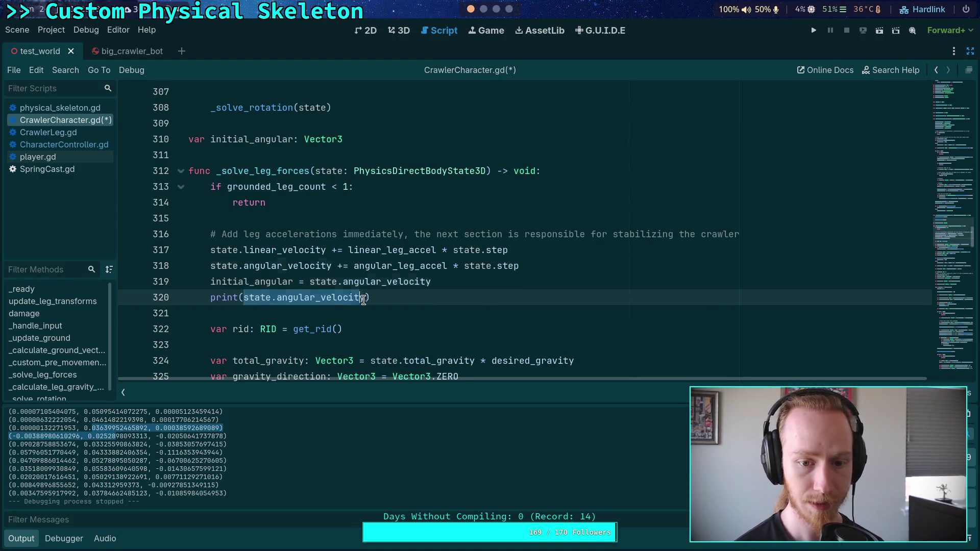
pyautogui.press('BackSpace')
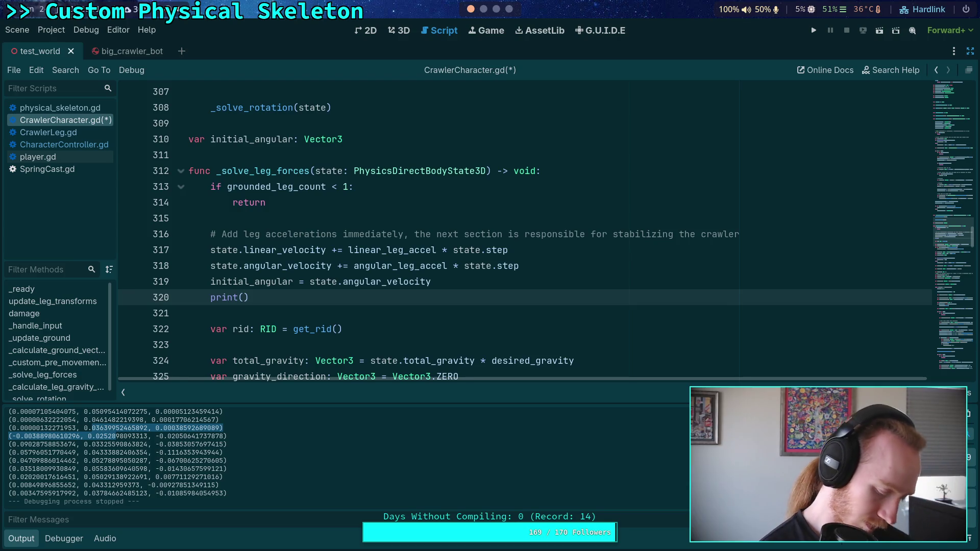
pyautogui.write('state.a')
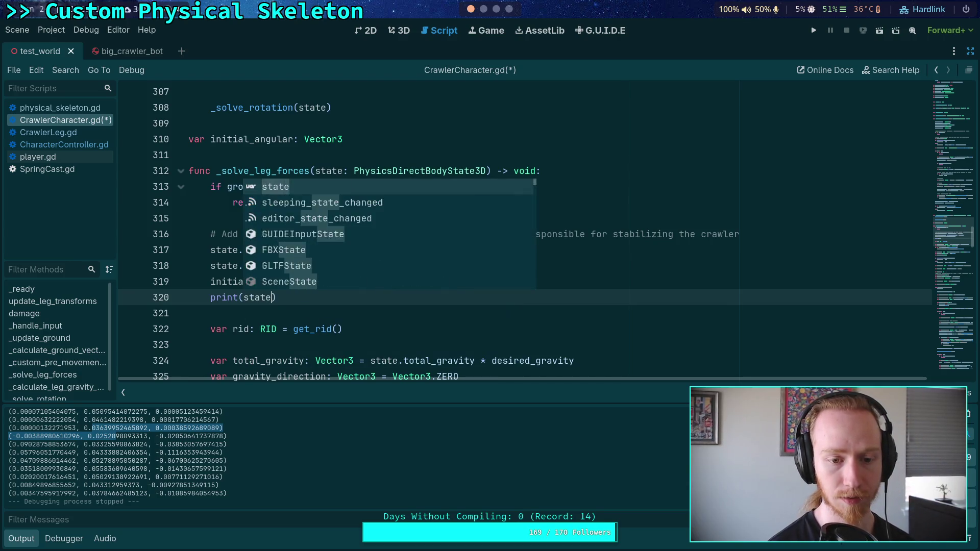
pyautogui.write('ng')
pyautogui.press('Return')
pyautogui.write('in')
pyautogui.press('Return')
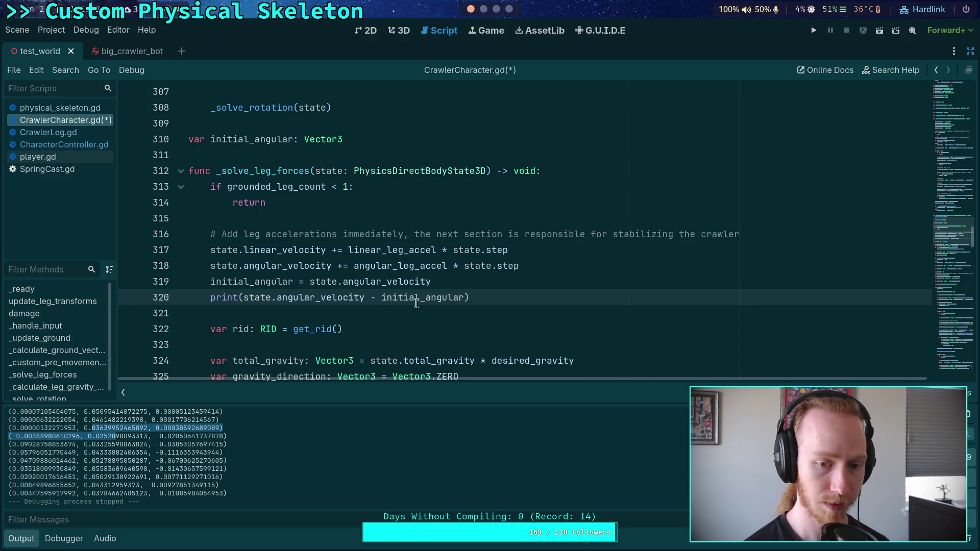
pyautogui.hotkey('ctrl', 'shift', 'k')
# - Fold the while loop and add print(state.angular_velocity - initial_angular) before the damping comment
pyautogui.scroll(-3, 409, 275)
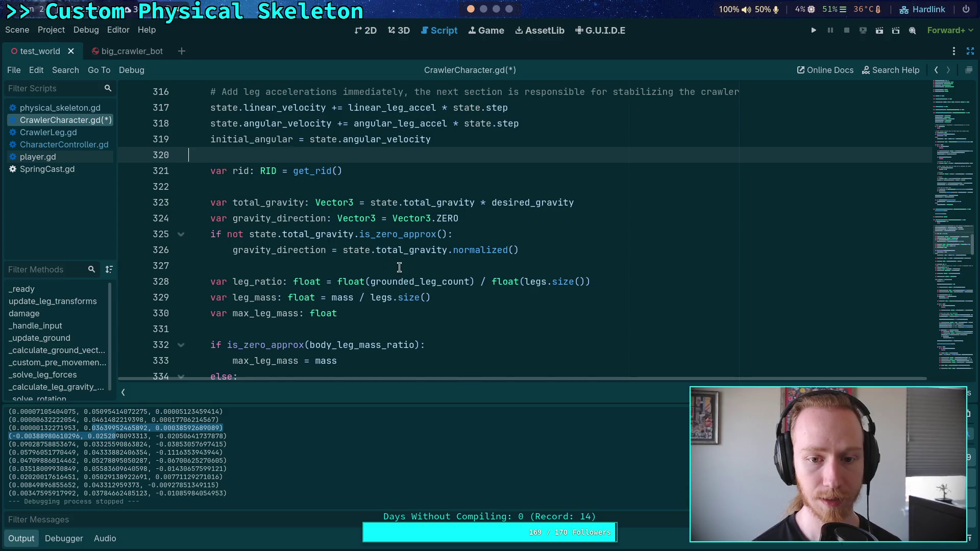
pyautogui.scroll(-14, 399, 268)
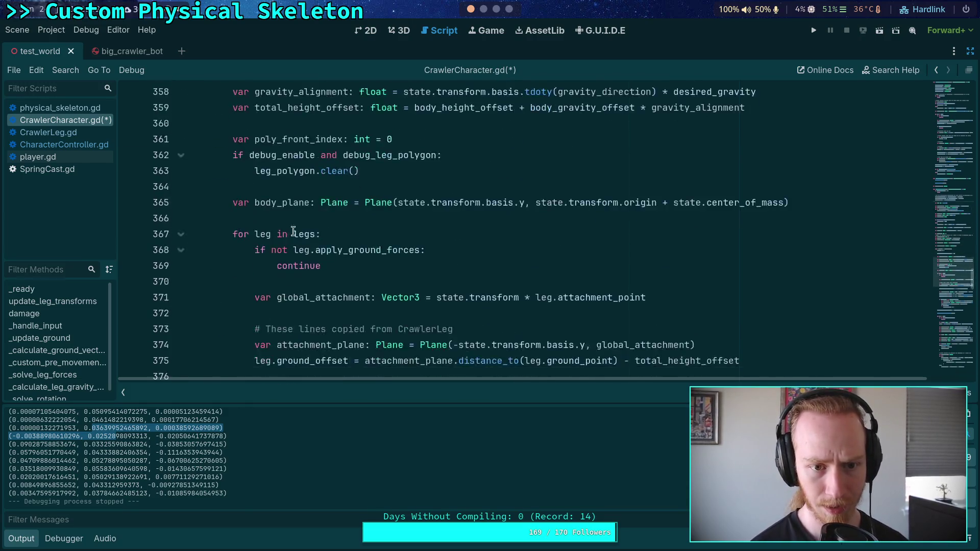
pyautogui.scroll(4, 306, 235)
pyautogui.click(181, 171)
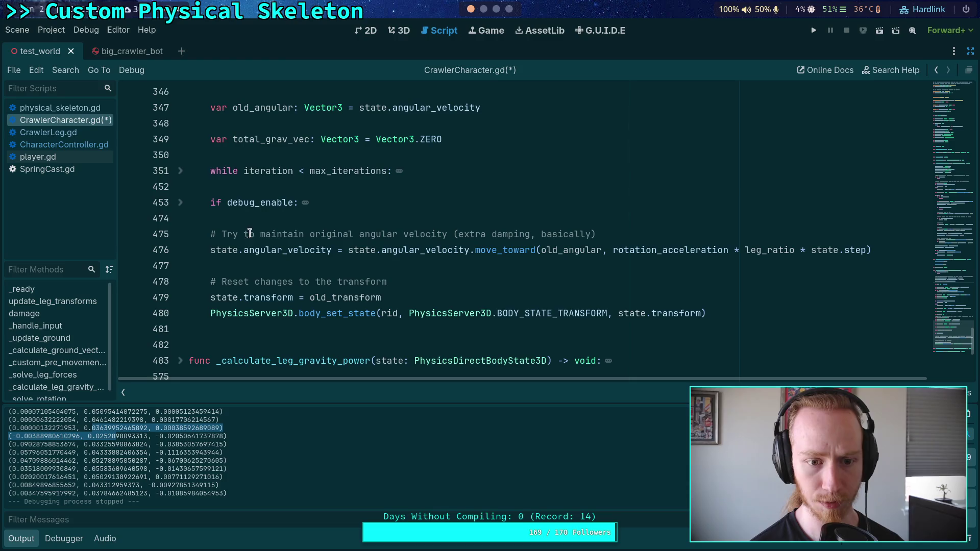
pyautogui.click(275, 213)
pyautogui.press('Return')
pyautogui.press('Return')
pyautogui.press('Up')
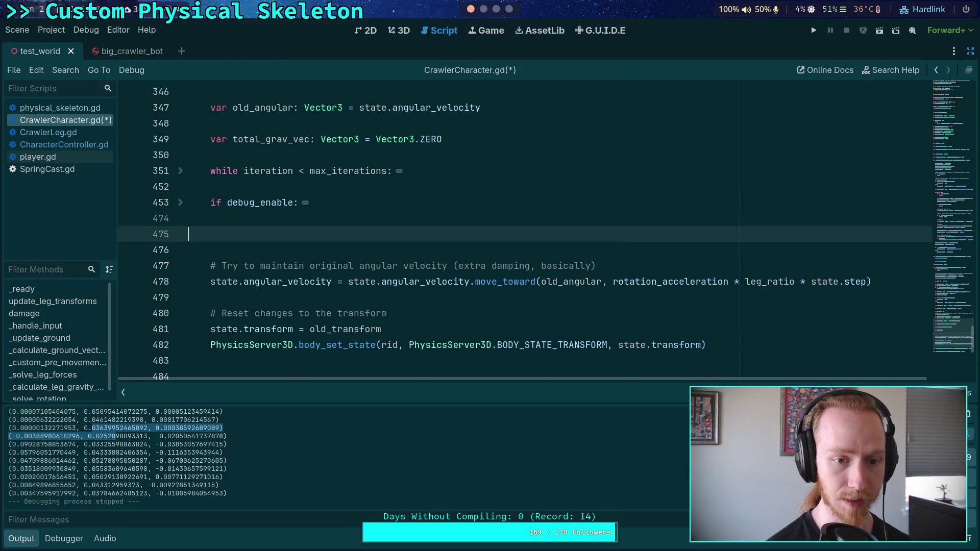
pyautogui.write('print(state.angular_velocity - initial_angular)')
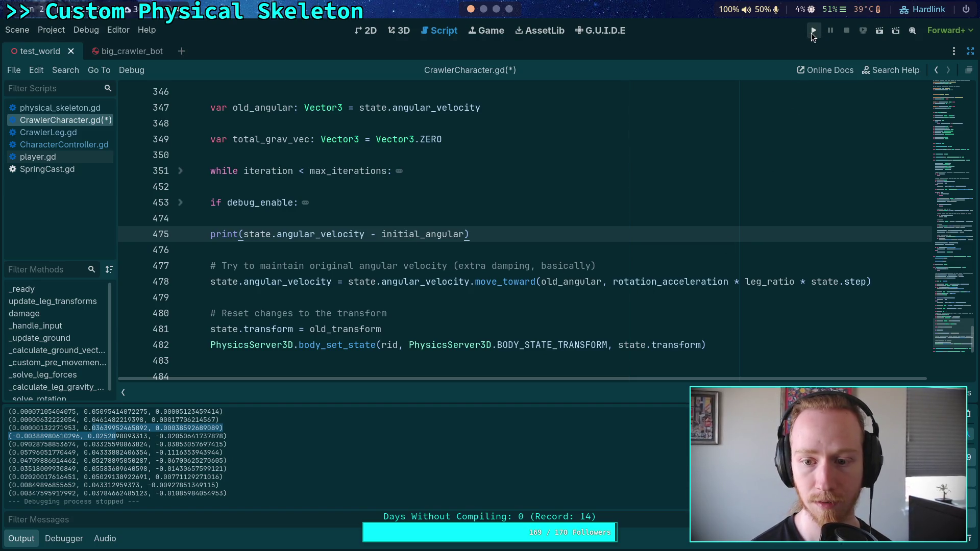
# - Run the test, then move the print line below move_toward, separated by a blank line
pyautogui.click(813, 31)
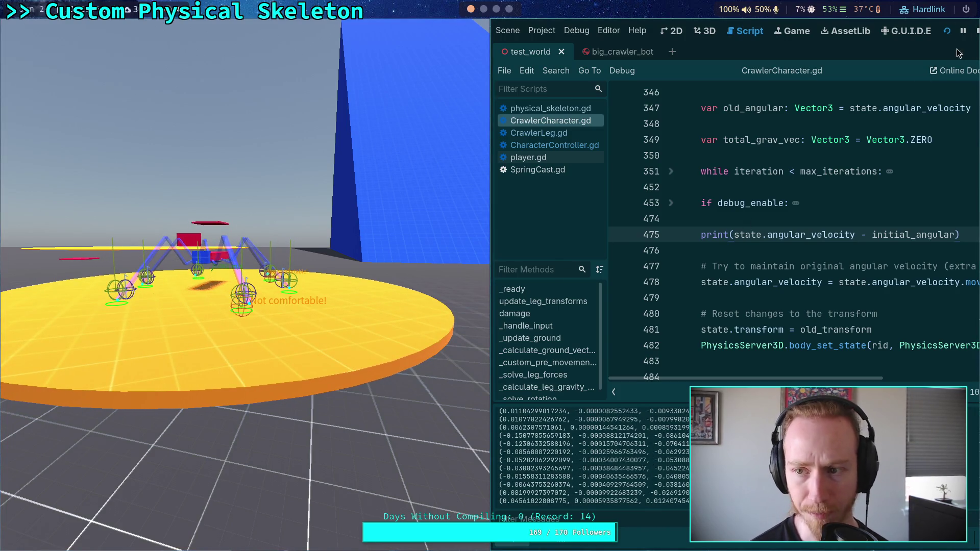
pyautogui.click(977, 31)
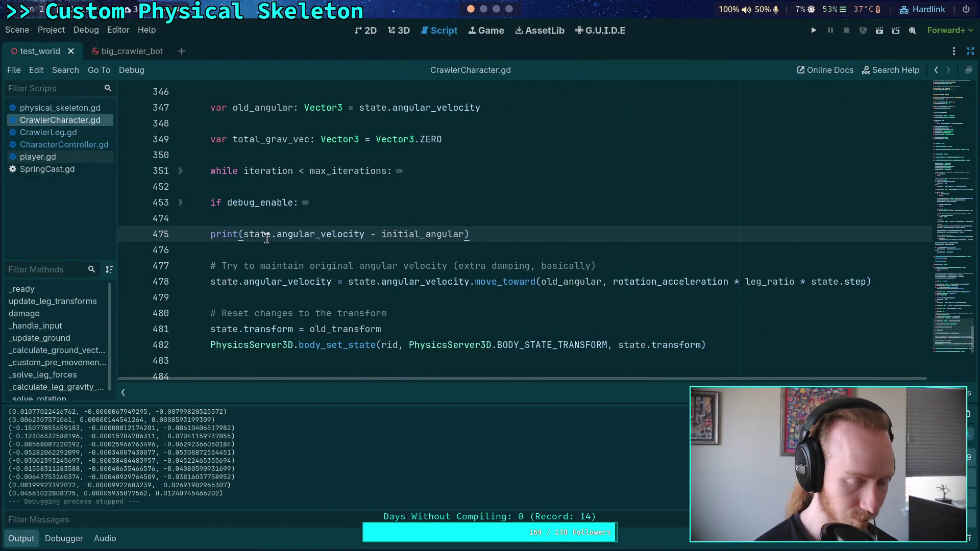
pyautogui.hotkey('alt', 'Down')
pyautogui.hotkey('alt', 'Down')
pyautogui.hotkey('alt', 'Down')
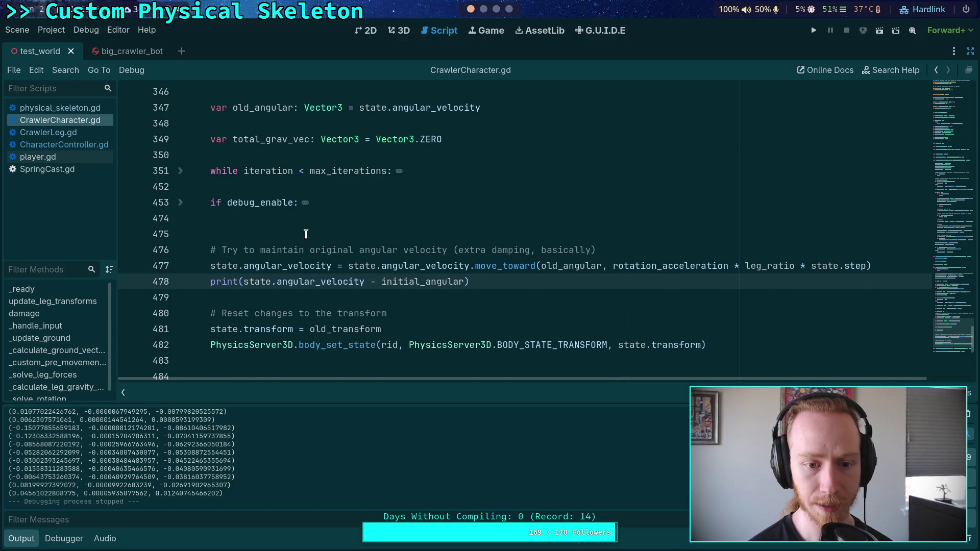
pyautogui.click(305, 236)
pyautogui.press('BackSpace')
pyautogui.click(207, 266)
pyautogui.press('Return')
pyautogui.press('End')
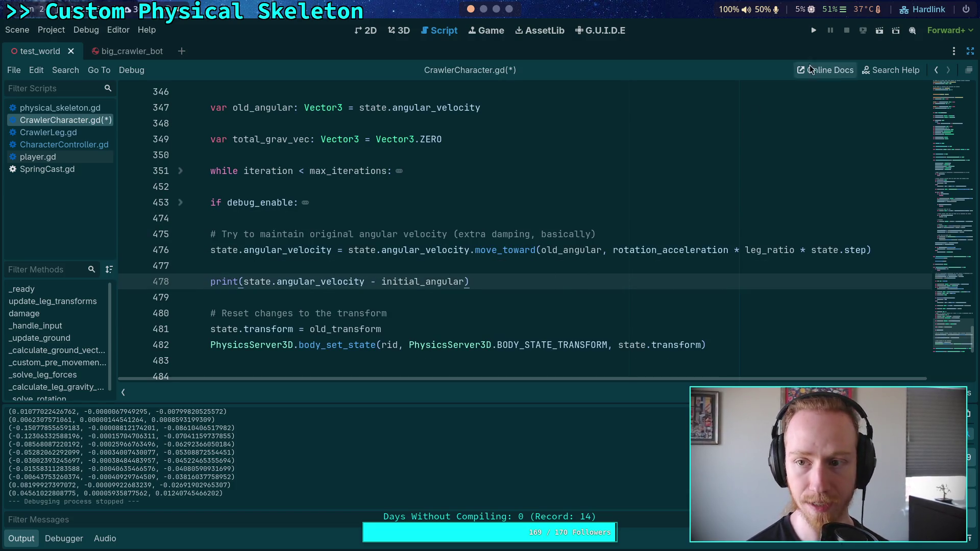
# - Rerun the test, then delete the print line below move_toward
pyautogui.click(814, 30)
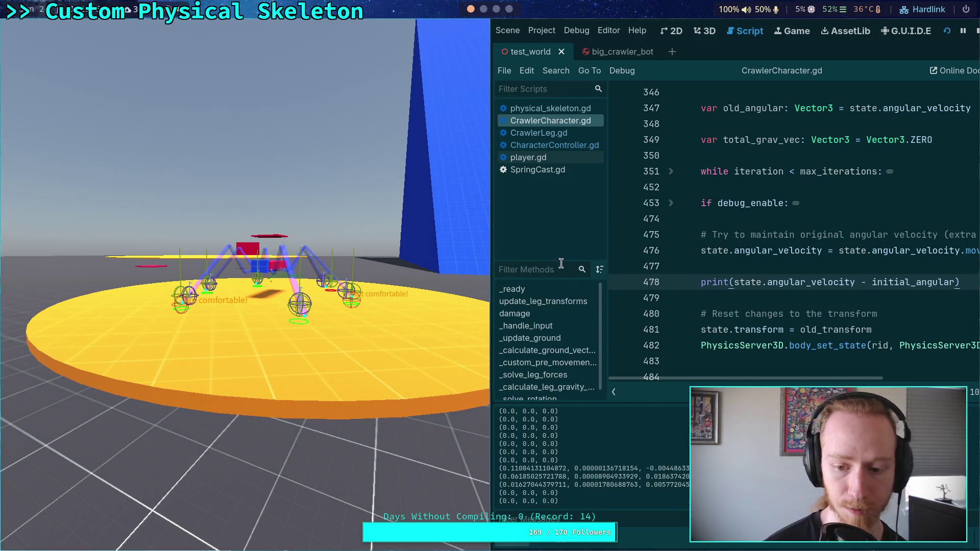
pyautogui.click(976, 31)
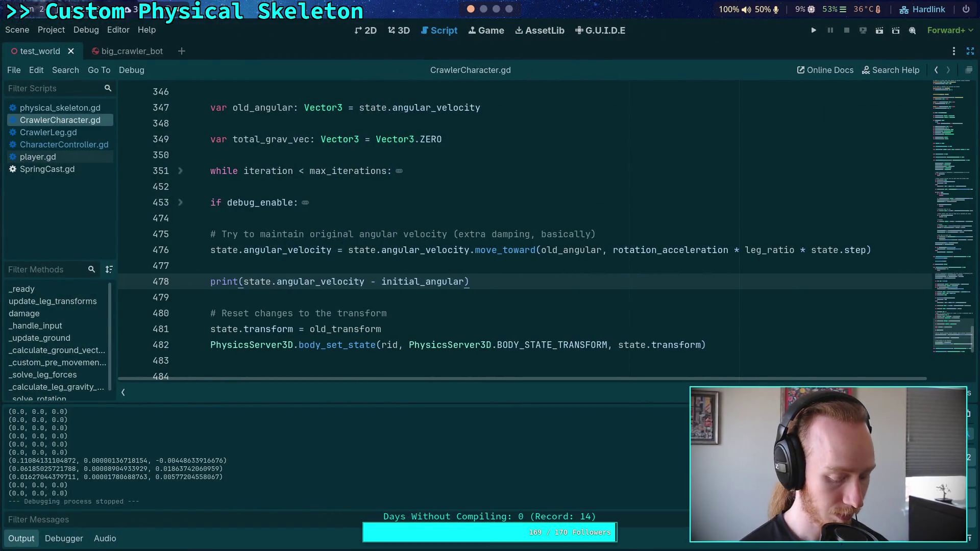
pyautogui.hotkey('ctrl', 'shift', 'k')
pyautogui.press('BackSpace')
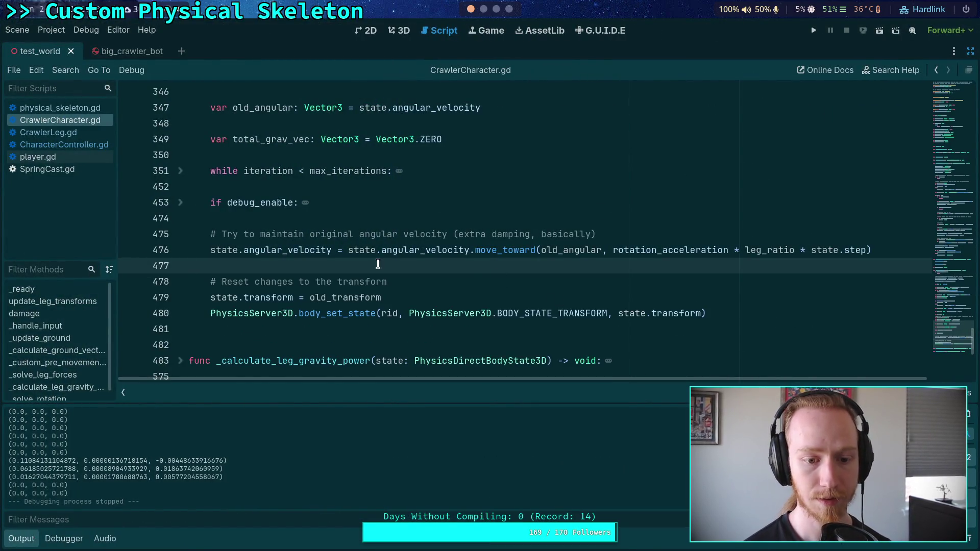
# - Fold _solve_leg_forces, paste the print after the _solve_rotation(state) call, and run the test
pyautogui.scroll(10, 378, 263)
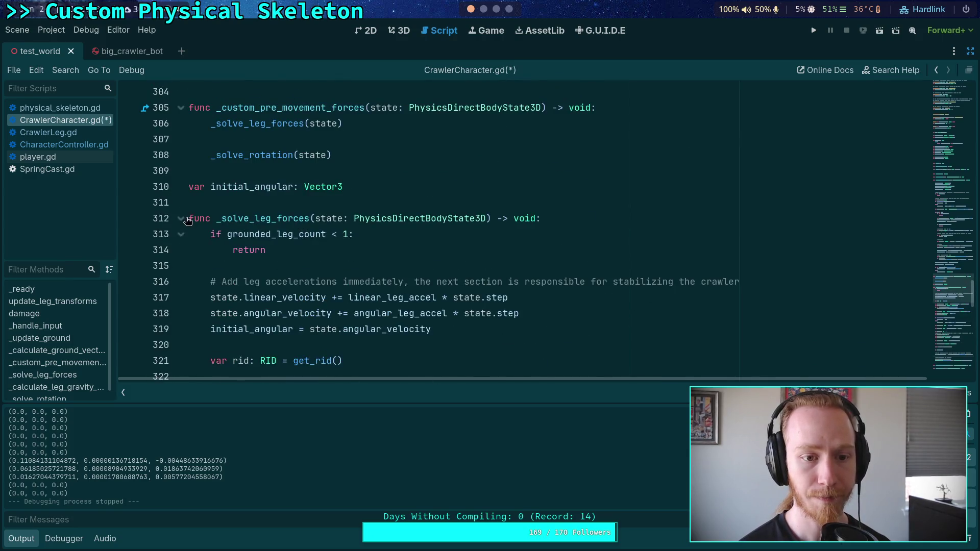
pyautogui.click(187, 219)
pyautogui.scroll(1, 254, 219)
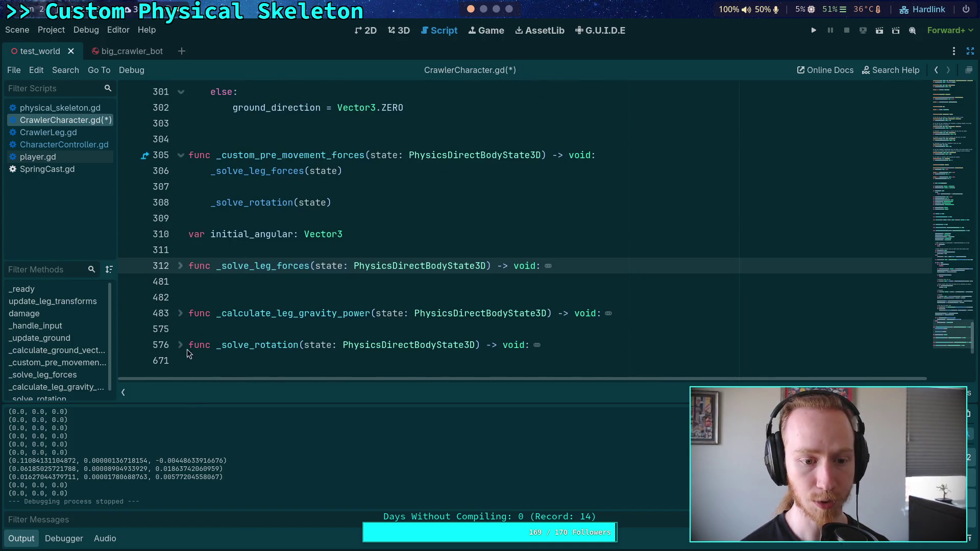
pyautogui.click(381, 203)
pyautogui.press('Return')
pyautogui.write('print(state.angular_velocity - initial_angular)')
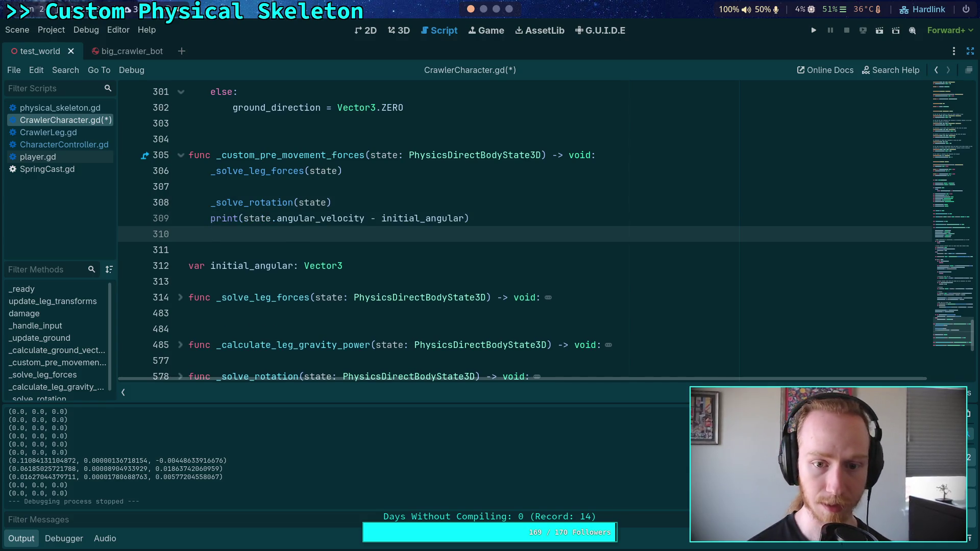
pyautogui.press('F5')
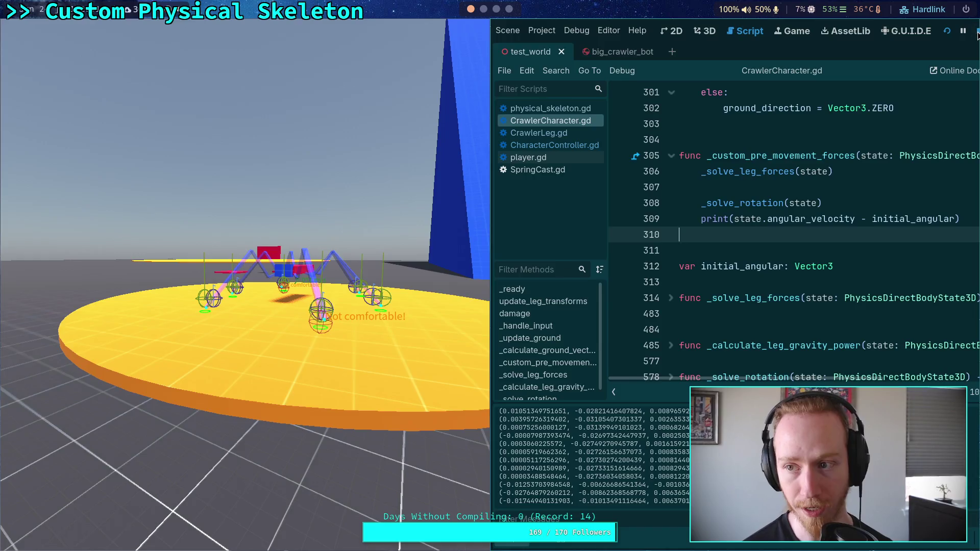
pyautogui.press('Escape')
# - Undo the pasted print, remove its leftover blank line, and unfold _solve_rotation
pyautogui.hotkey('ctrl', 'z')
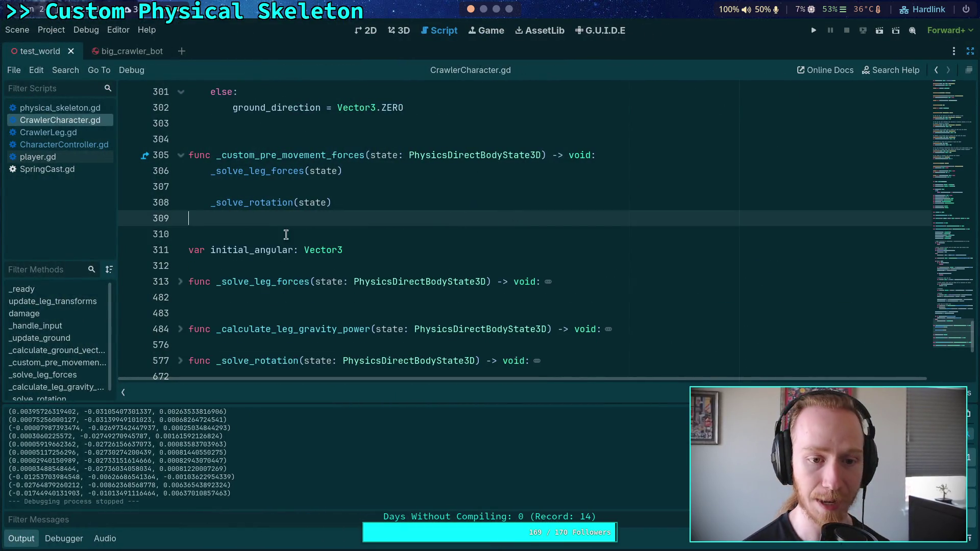
pyautogui.press('BackSpace')
pyautogui.scroll(-2, 191, 259)
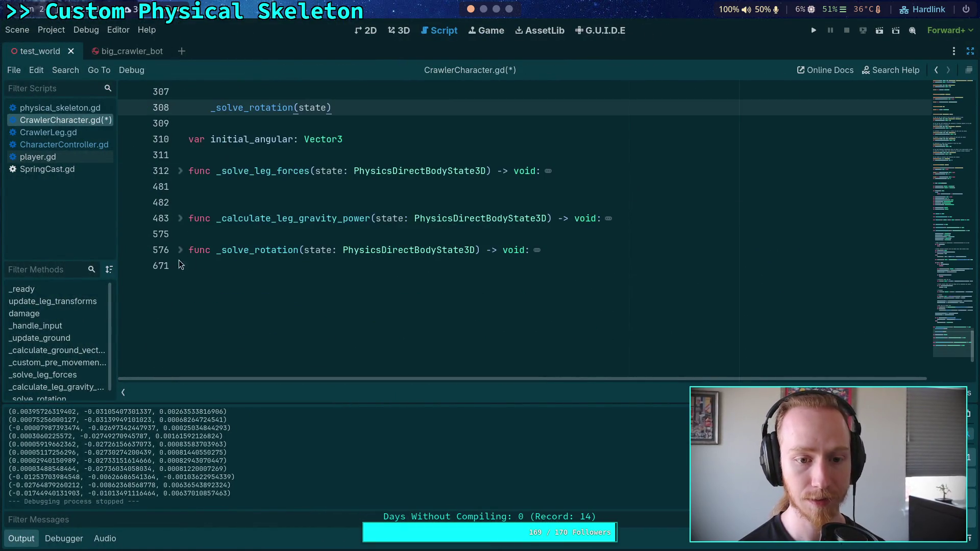
pyautogui.click(180, 250)
pyautogui.scroll(-3, 309, 241)
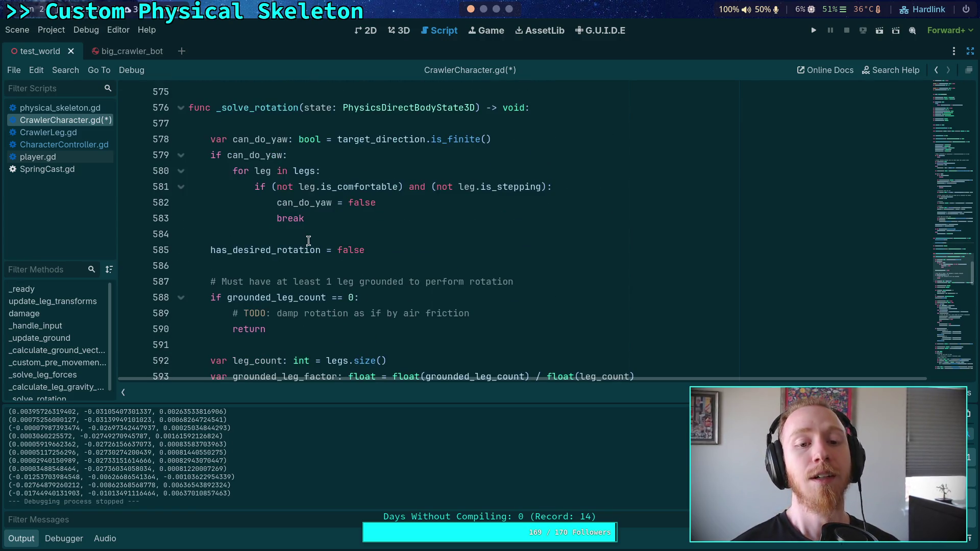
# - Trace the uses of can_do_yaw, target_angular and angular_velocity in _solve_rotation
pyautogui.scroll(-2, 308, 241)
pyautogui.scroll(2, 304, 230)
pyautogui.doubleClick(266, 143)
pyautogui.scroll(-4, 334, 274)
pyautogui.scroll(-14, 334, 274)
pyautogui.scroll(-6, 303, 251)
pyautogui.scroll(-5, 308, 304)
pyautogui.scroll(2, 308, 301)
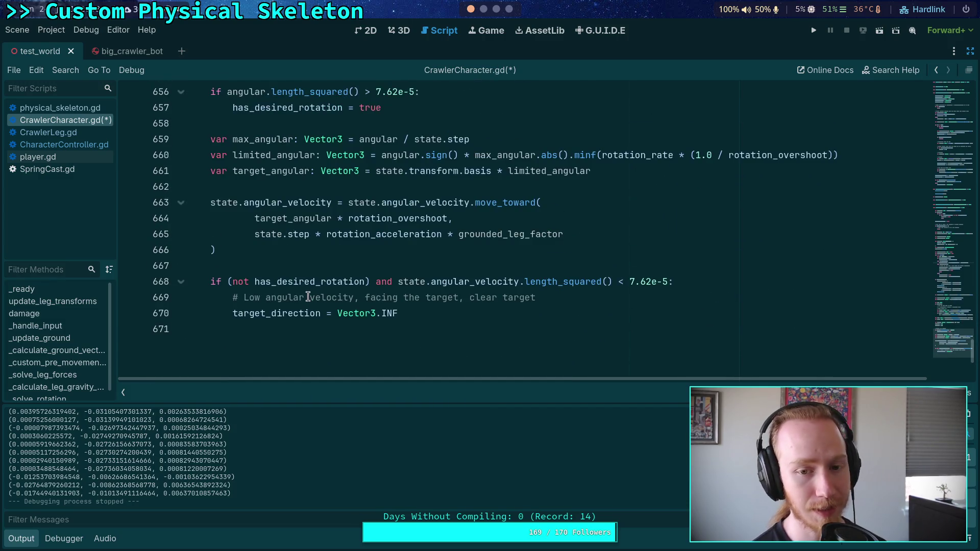
pyautogui.doubleClick(303, 219)
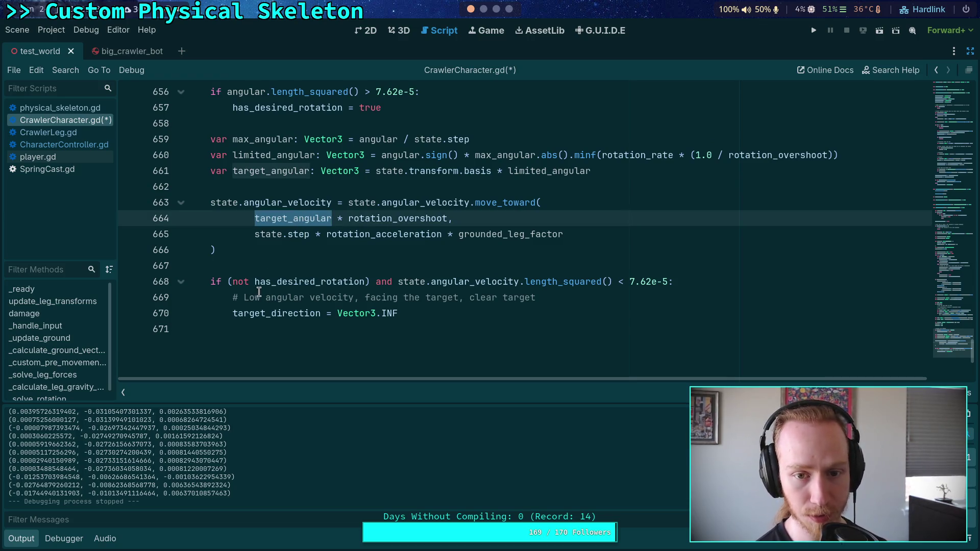
pyautogui.doubleClick(424, 202)
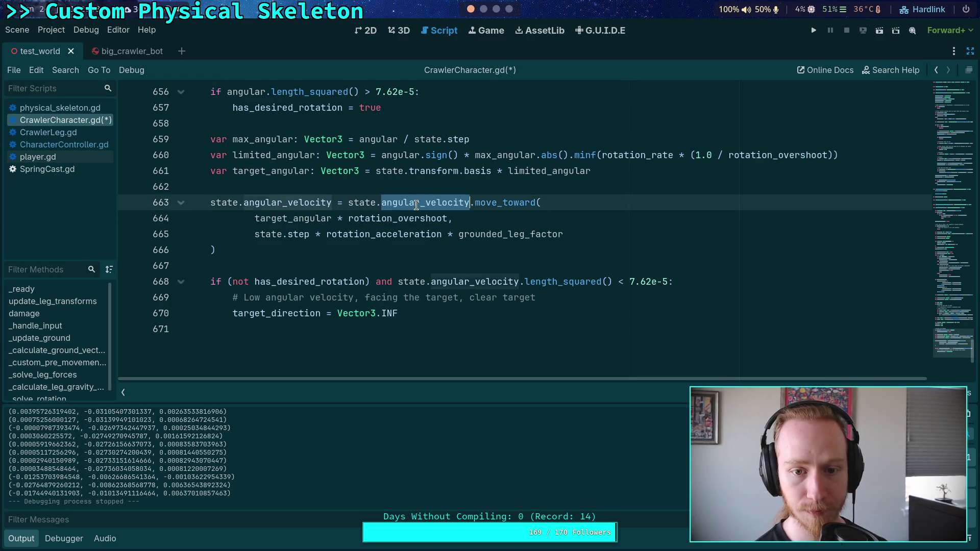
pyautogui.doubleClick(294, 219)
# - Trace target_angular and limited_angular on line 661, then collapse the Output panel
pyautogui.scroll(2, 294, 224)
pyautogui.click(278, 249)
pyautogui.click(277, 262)
pyautogui.doubleClick(278, 262)
pyautogui.doubleClick(533, 265)
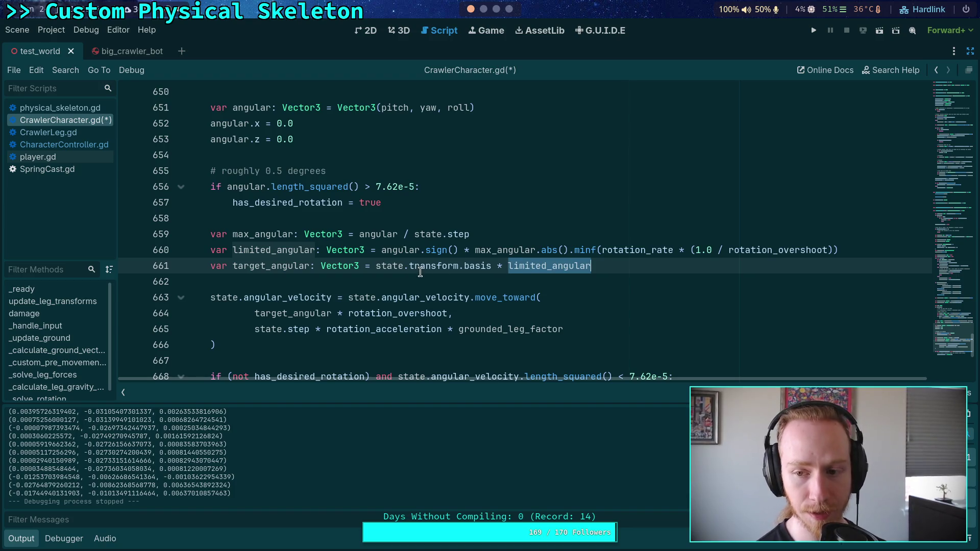
pyautogui.scroll(2, 429, 253)
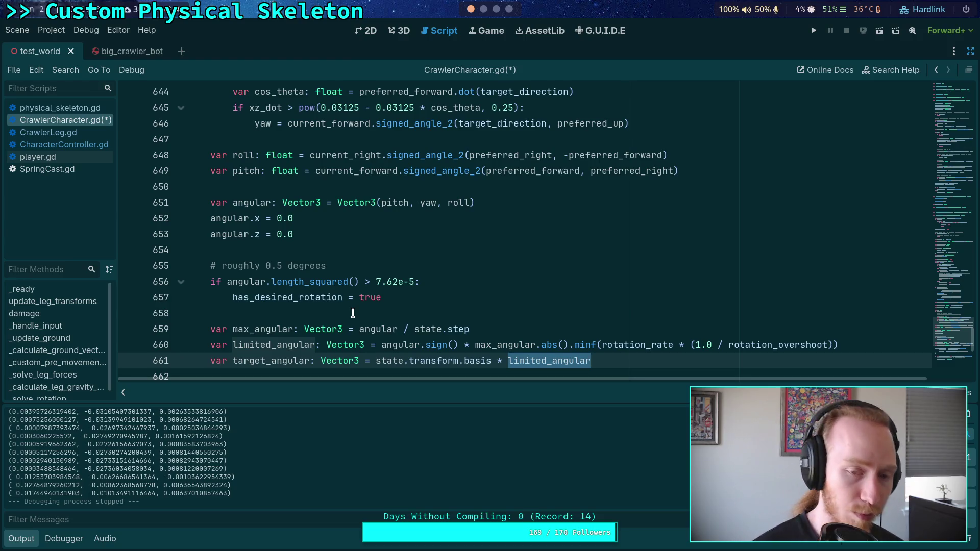
pyautogui.scroll(3, 302, 273)
pyautogui.click(284, 275)
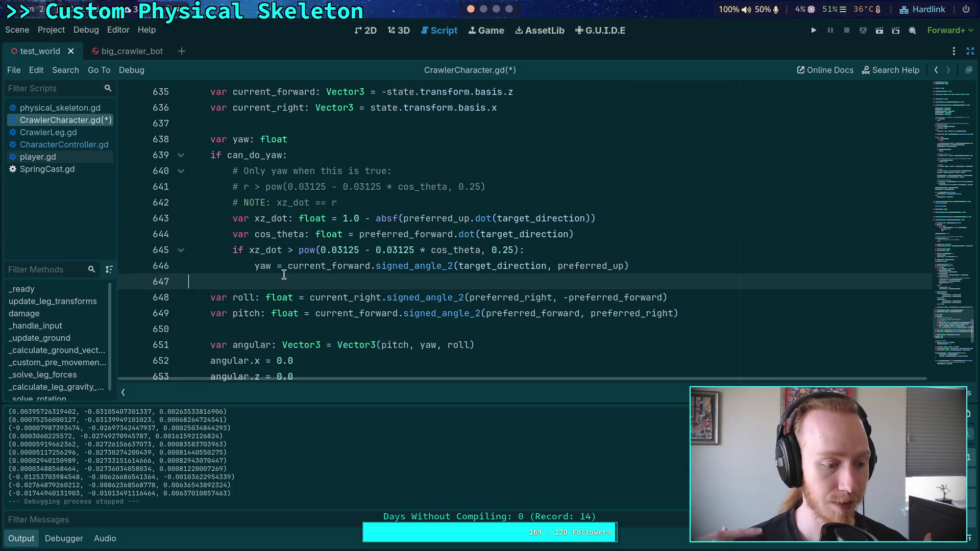
pyautogui.scroll(6, 306, 296)
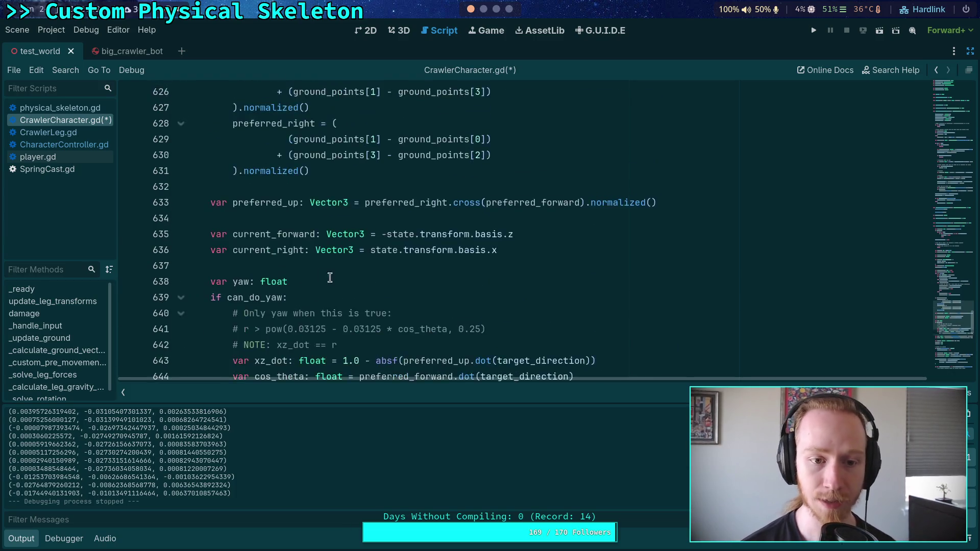
pyautogui.click(21, 538)
pyautogui.scroll(11, 296, 315)
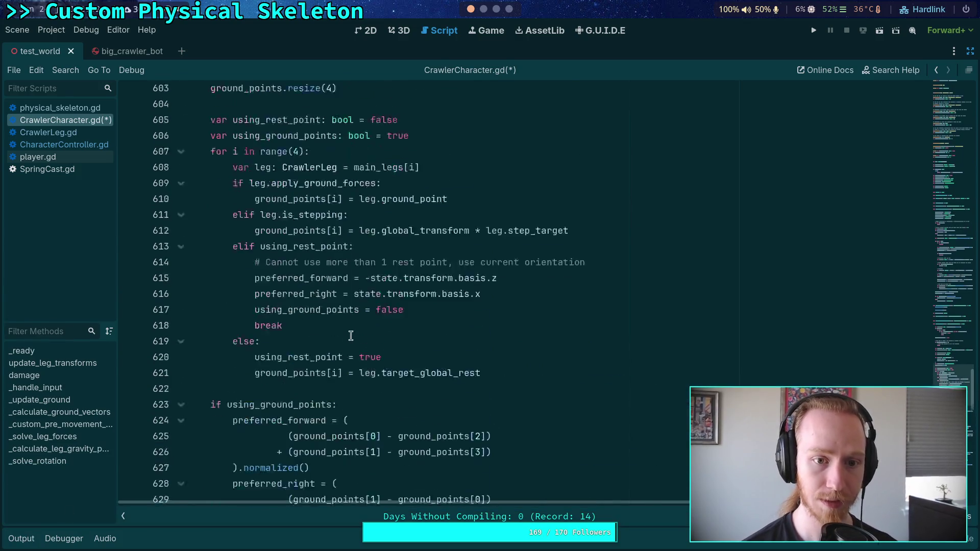
pyautogui.scroll(4, 295, 315)
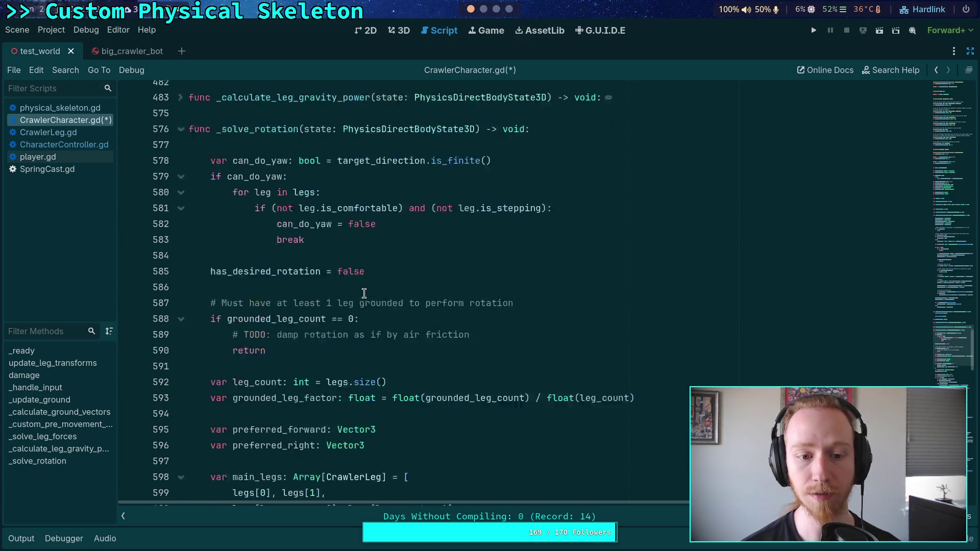
pyautogui.scroll(-3, 364, 293)
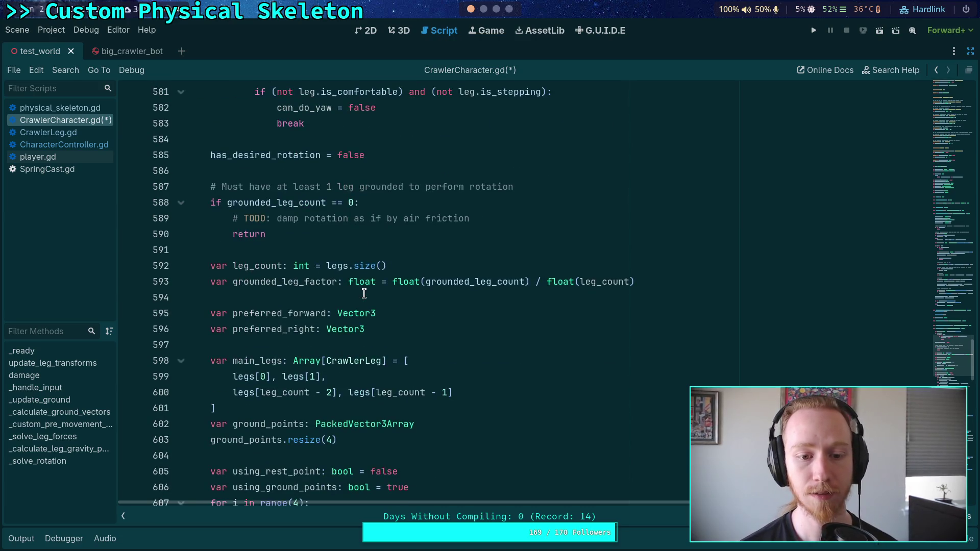
pyautogui.scroll(3, 364, 293)
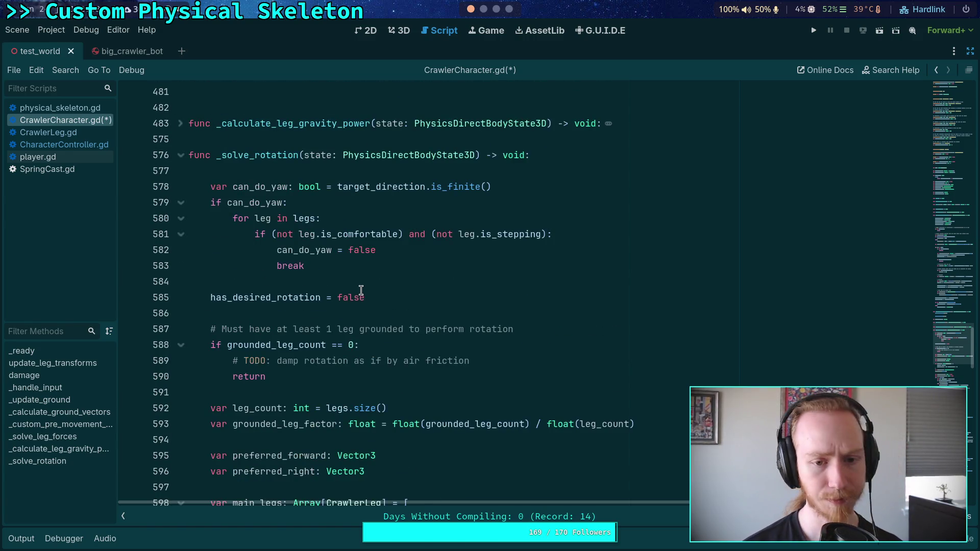
pyautogui.scroll(1, 361, 291)
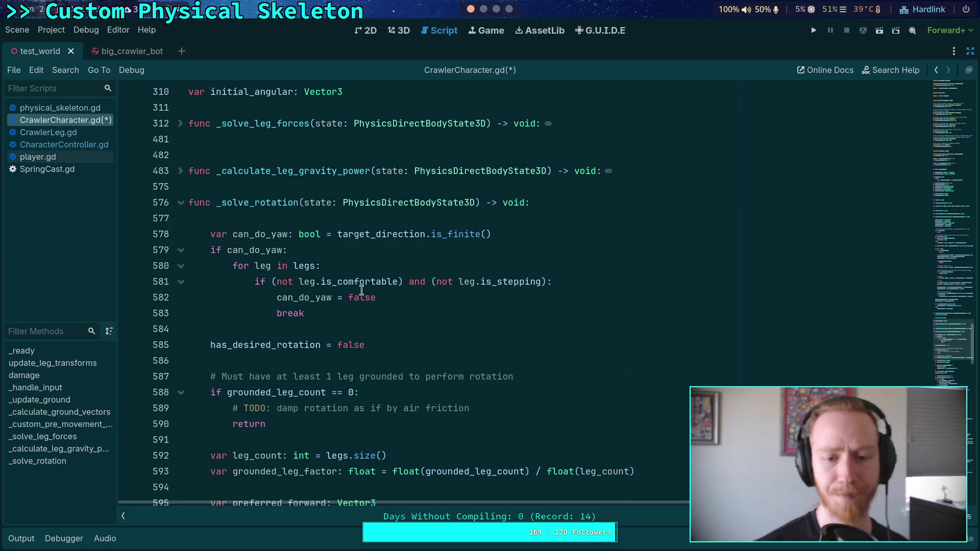
pyautogui.scroll(-2, 390, 266)
pyautogui.scroll(-3, 421, 266)
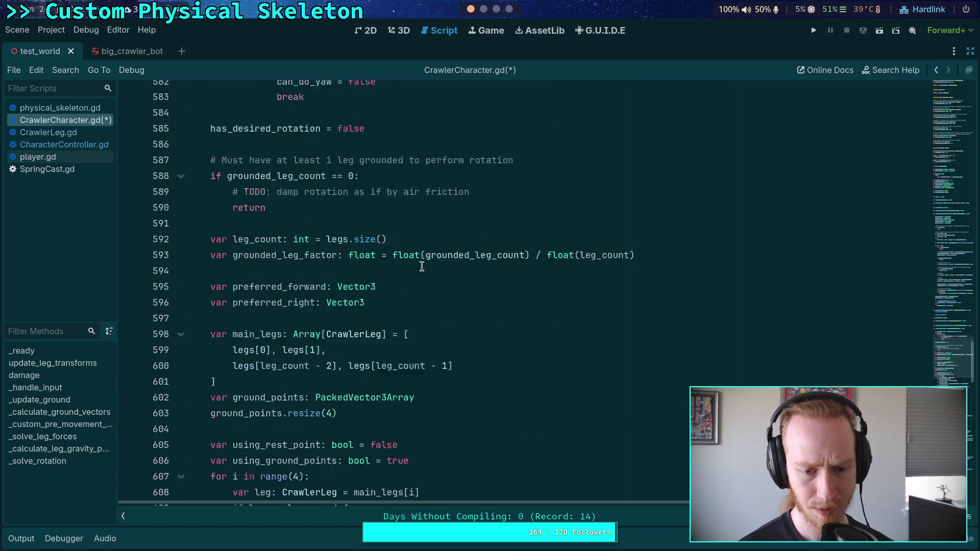
pyautogui.scroll(-5, 422, 266)
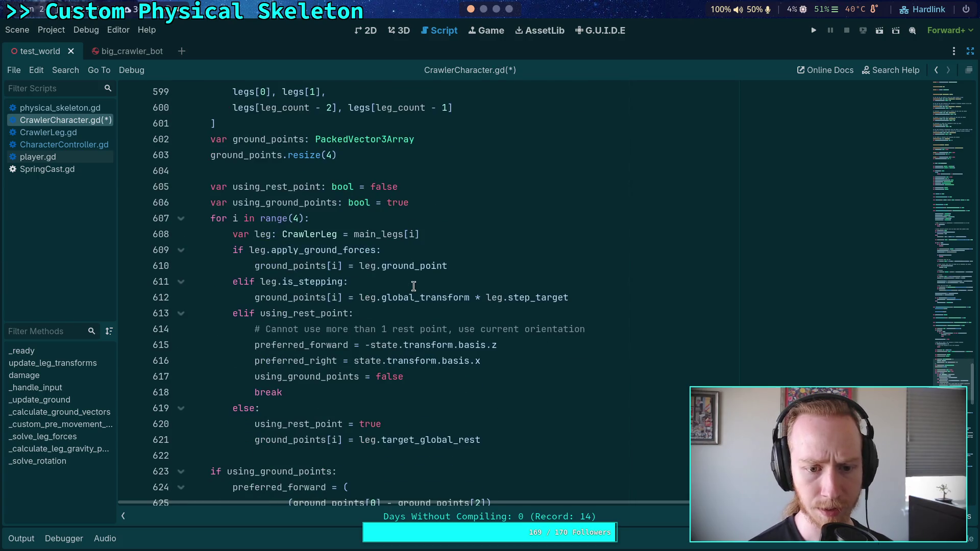
pyautogui.scroll(-3, 411, 343)
pyautogui.scroll(-3, 411, 343)
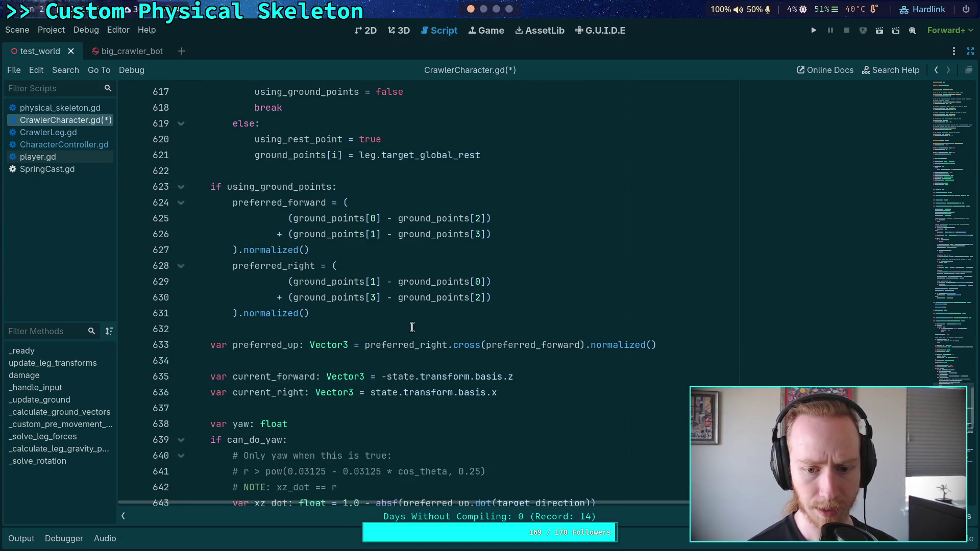
pyautogui.scroll(-3, 408, 324)
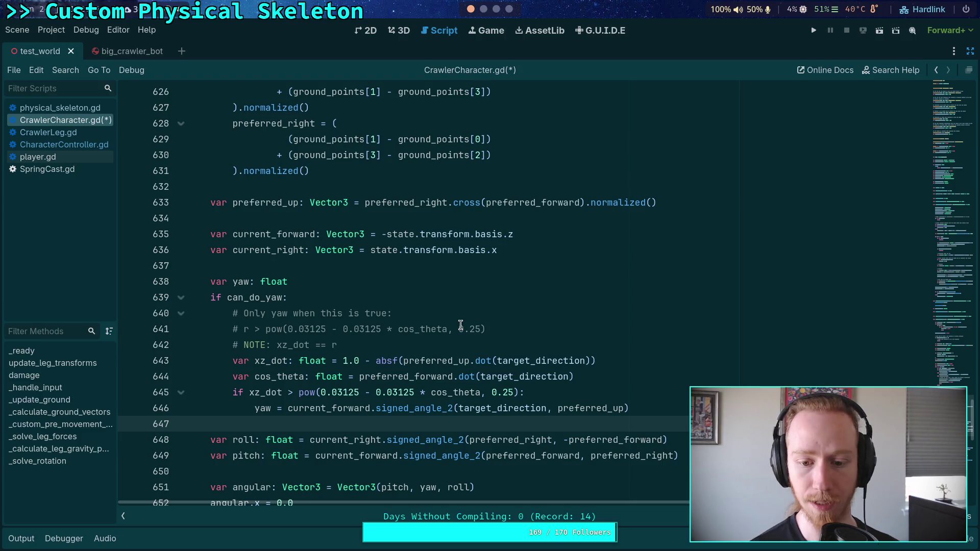
pyautogui.scroll(-4, 459, 320)
pyautogui.scroll(-2, 459, 320)
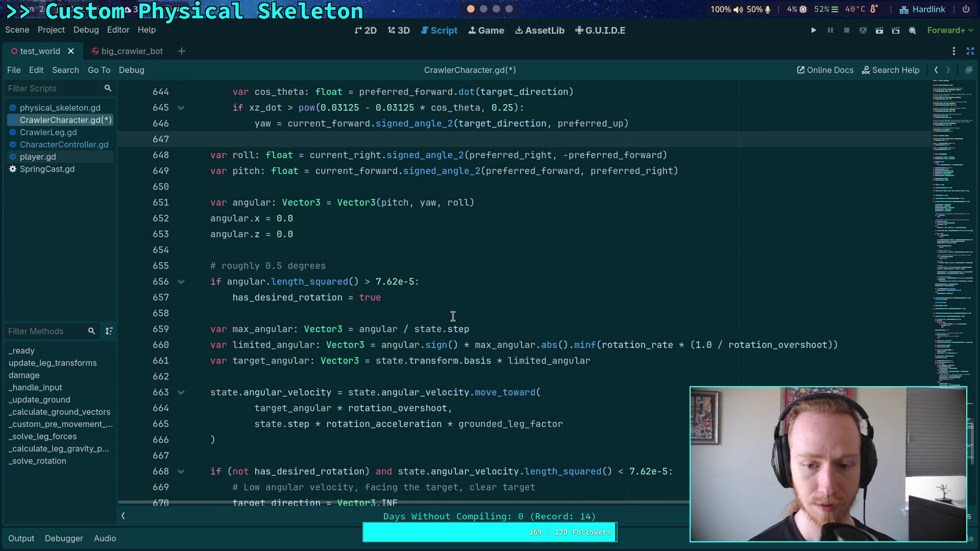
pyautogui.click(458, 313)
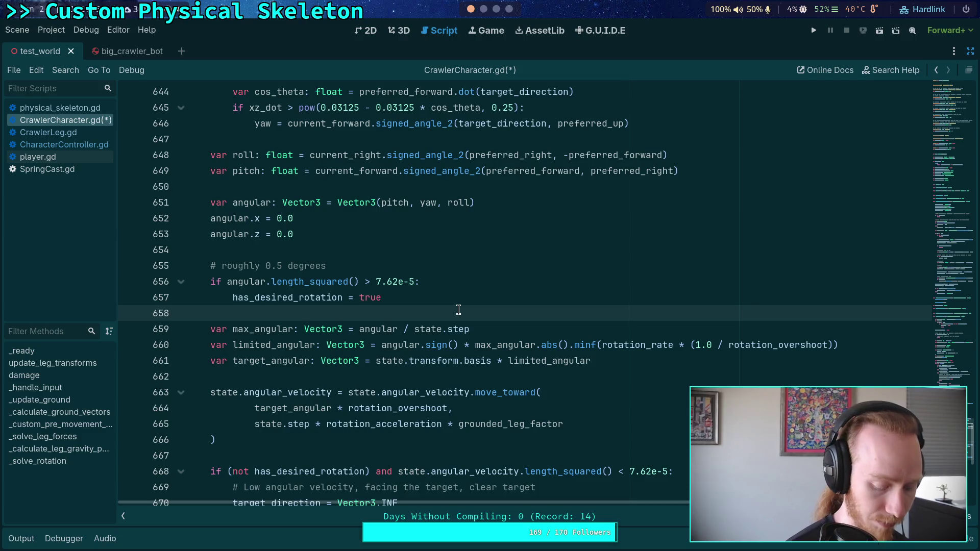
# - Search the script for angular_vel and step through the matches
pyautogui.hotkey('ctrl', 'f')
pyautogui.write('angular_vel')
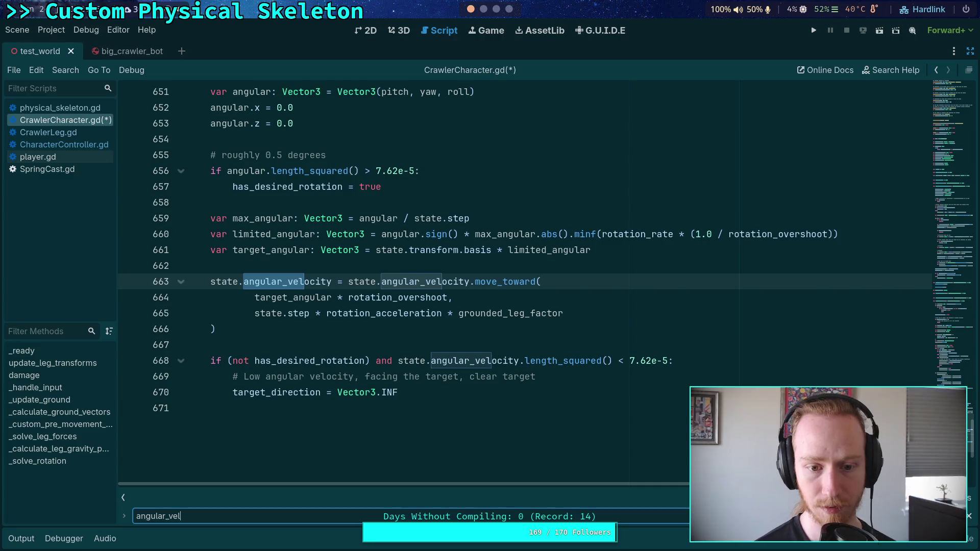
pyautogui.press('Return')
pyautogui.scroll(2, 456, 337)
pyautogui.scroll(18, 456, 336)
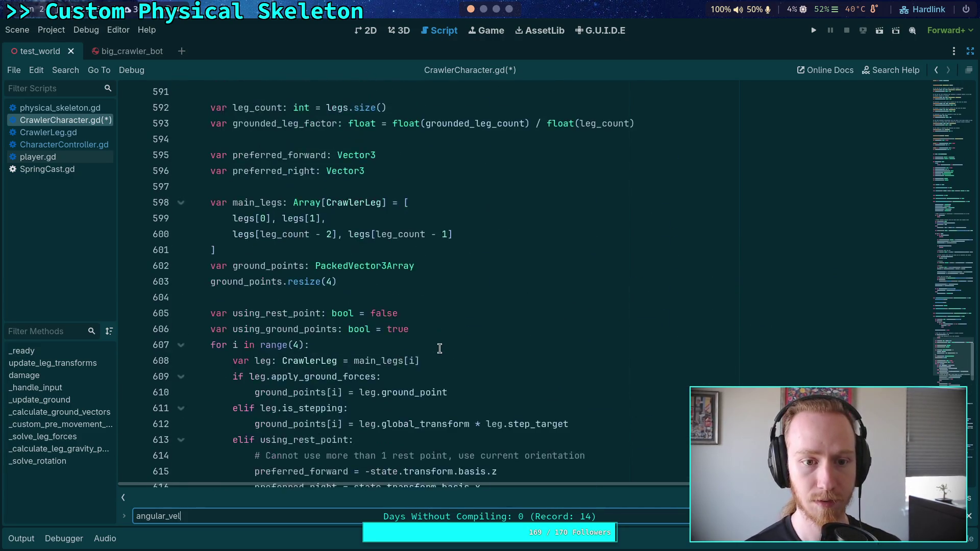
pyautogui.scroll(10, 440, 349)
pyautogui.scroll(-14, 440, 345)
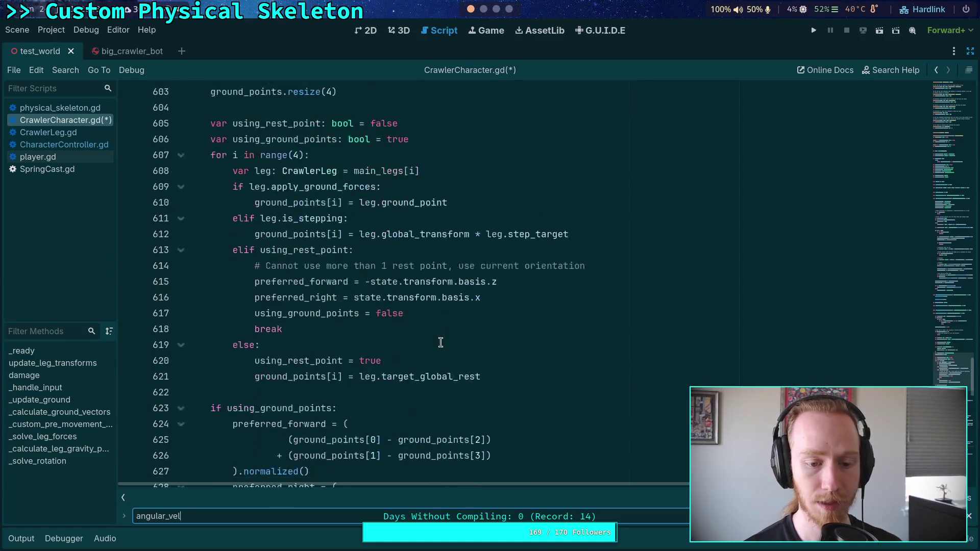
pyautogui.scroll(-15, 441, 342)
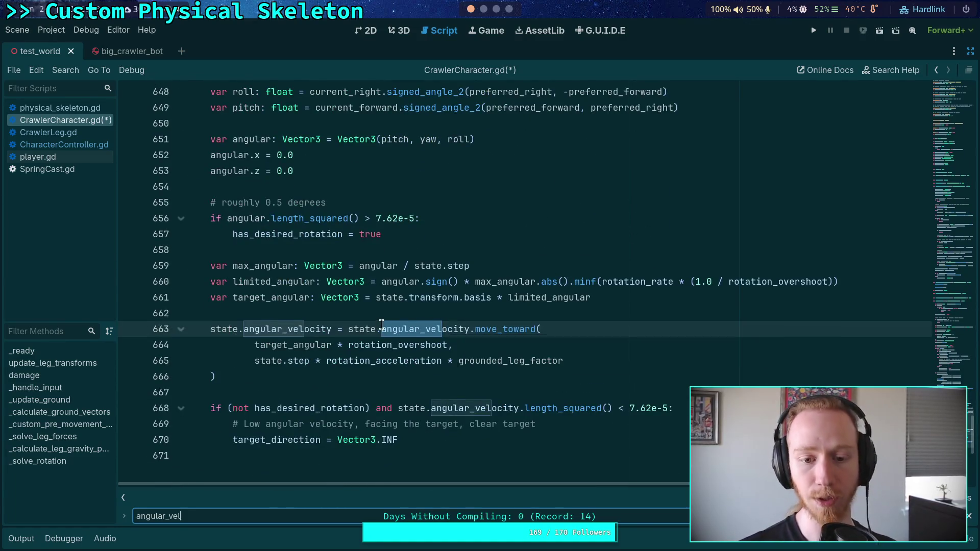
pyautogui.click(395, 313)
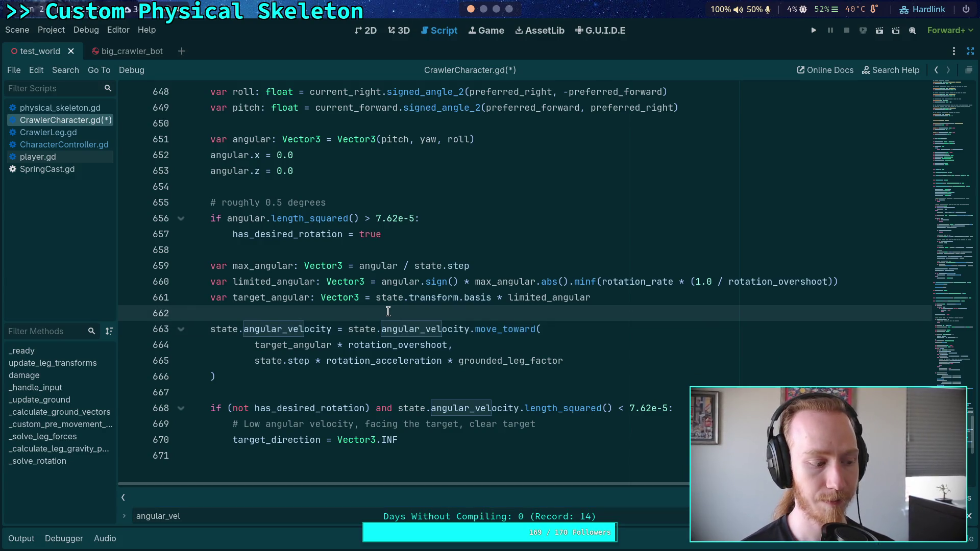
pyautogui.scroll(1, 390, 312)
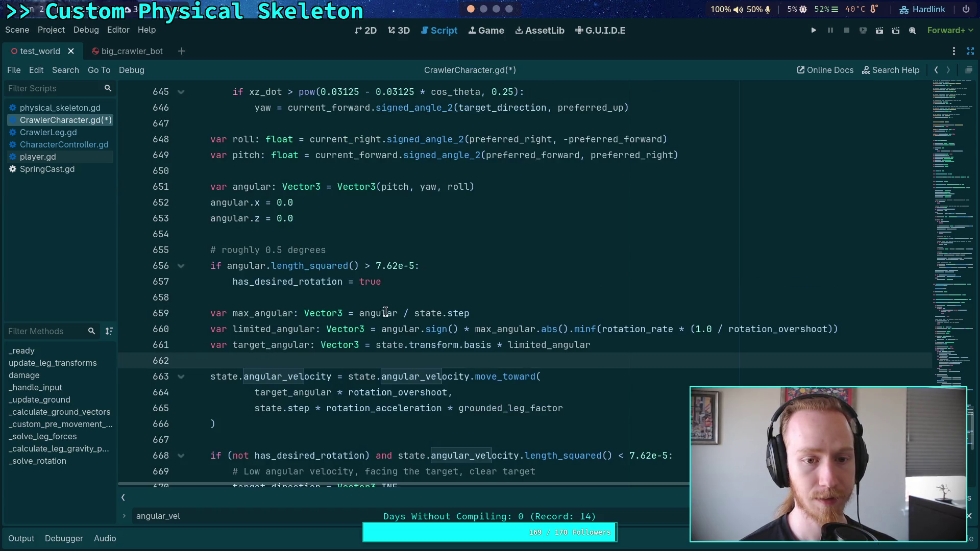
# - Select pitch, yaw and roll in the angular Vector3 on line 651
pyautogui.click(485, 187)
pyautogui.doubleClick(396, 187)
pyautogui.doubleClick(428, 187)
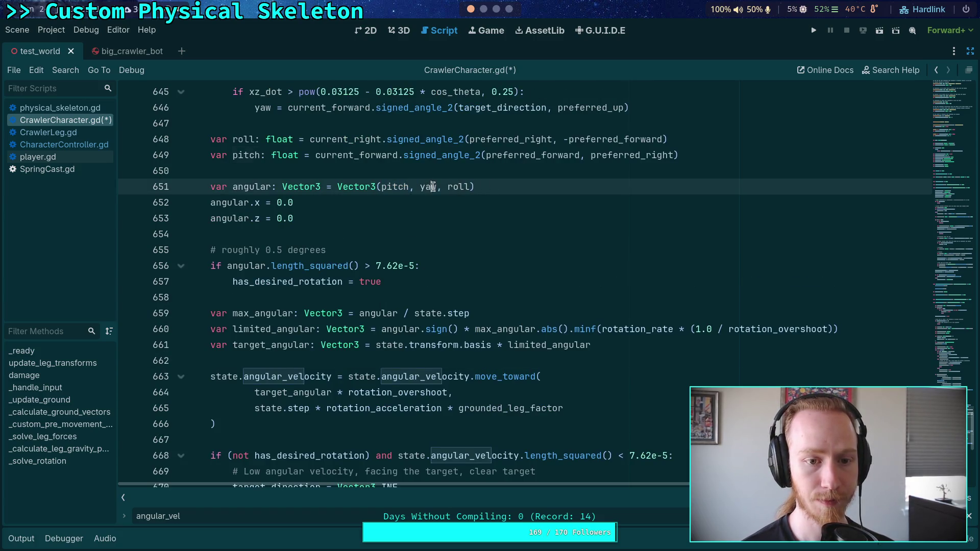
pyautogui.doubleClick(458, 187)
pyautogui.scroll(2, 464, 282)
pyautogui.scroll(1, 464, 282)
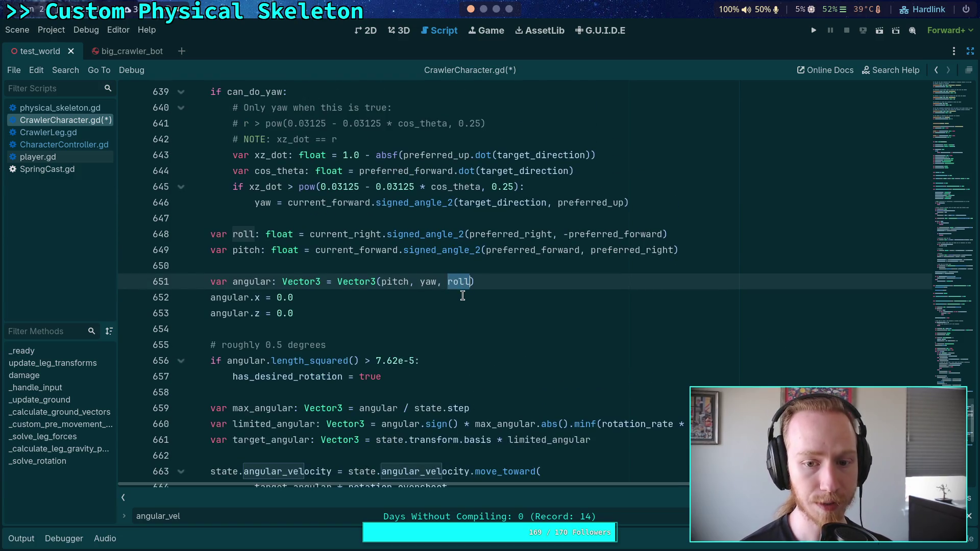
# - Highlight pitch and yaw again to review their other uses in _solve_rotation
pyautogui.doubleClick(390, 281)
pyautogui.click(422, 281)
pyautogui.doubleClick(421, 282)
pyautogui.scroll(2, 414, 281)
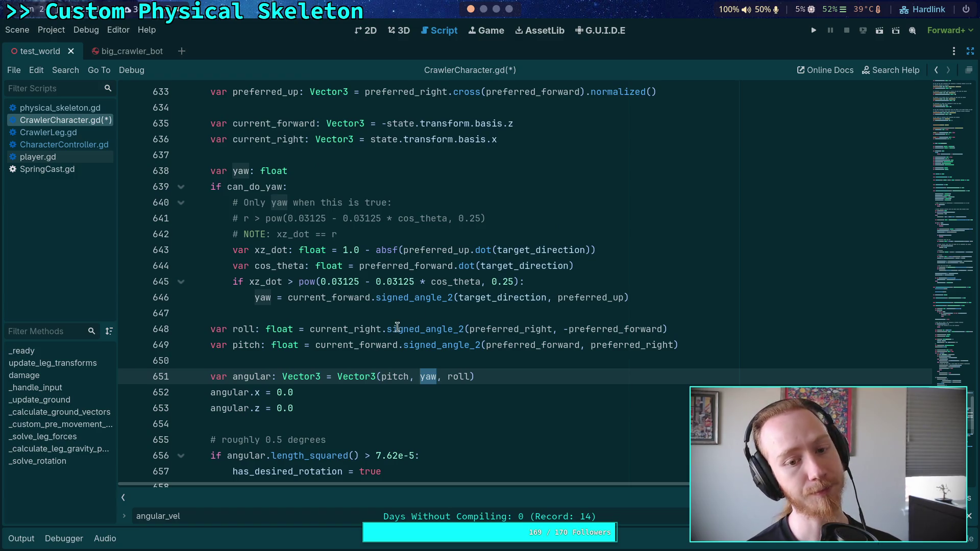
pyautogui.moveTo(397, 327)
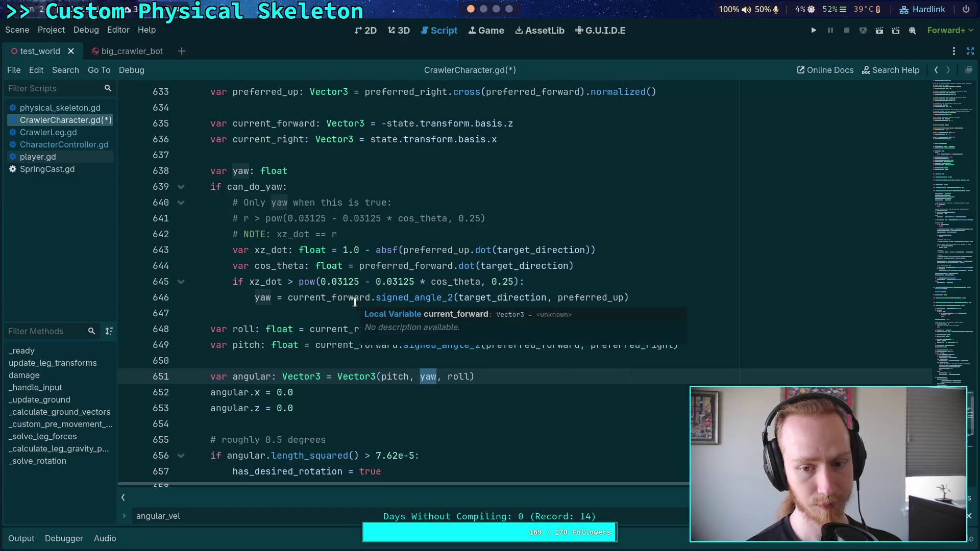
pyautogui.scroll(3, 468, 291)
pyautogui.scroll(8, 468, 291)
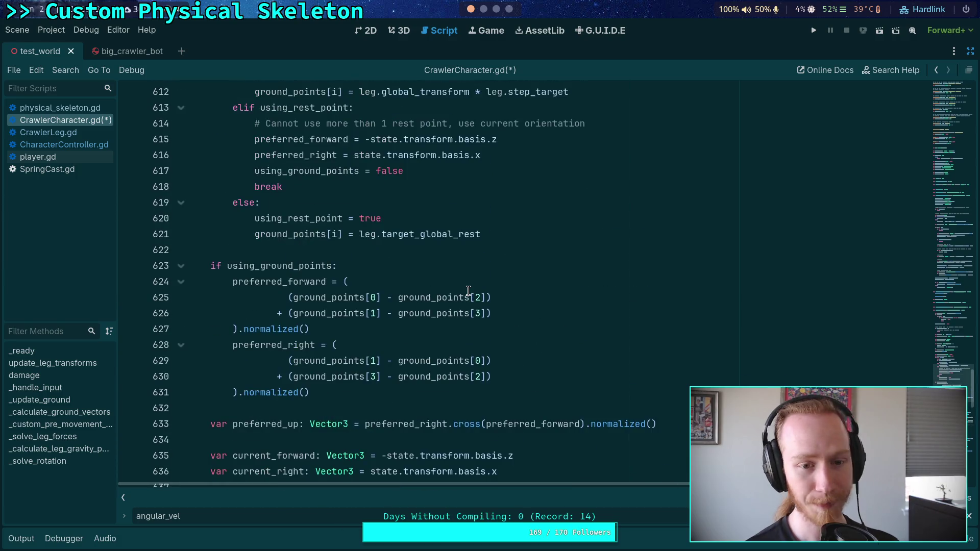
pyautogui.scroll(-12, 468, 290)
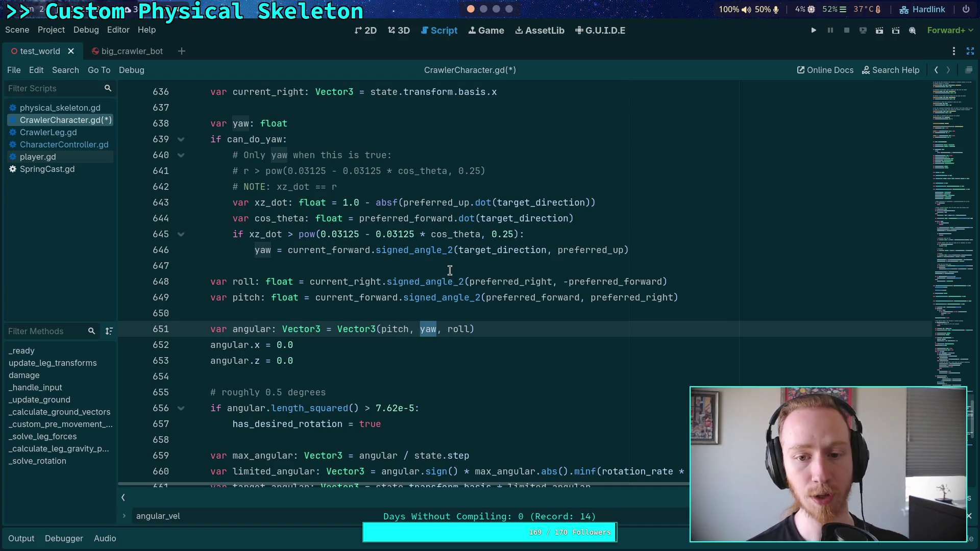
pyautogui.moveTo(478, 254)
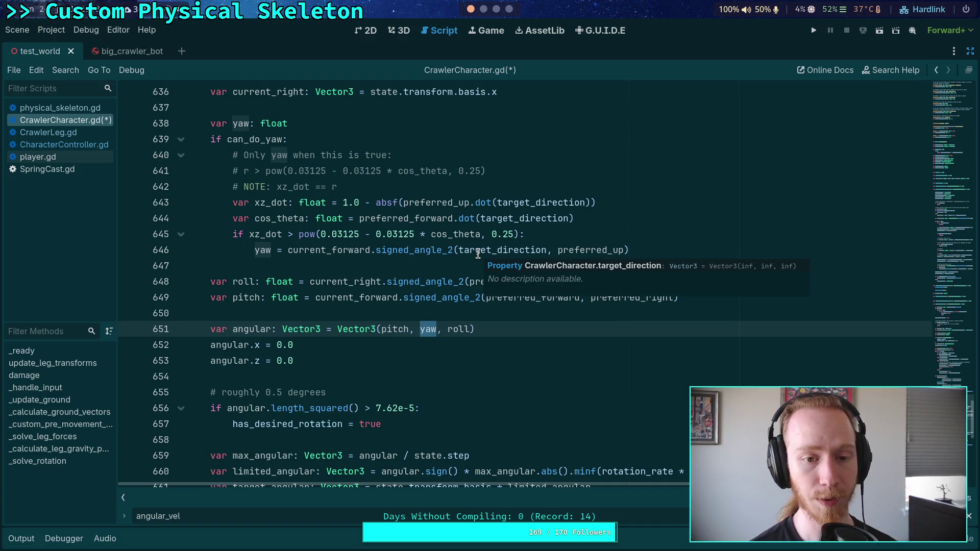
pyautogui.scroll(-3, 523, 321)
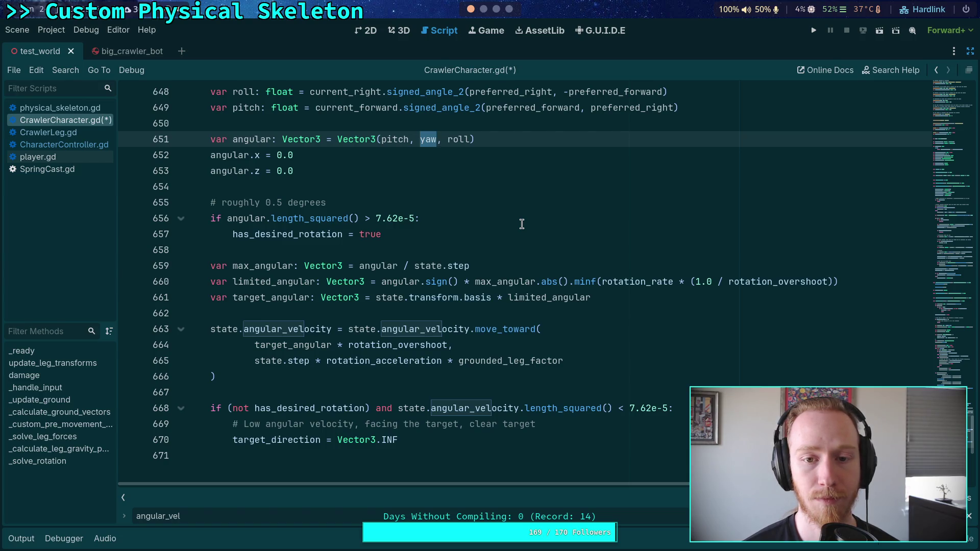
pyautogui.scroll(5, 522, 224)
pyautogui.scroll(-2, 501, 276)
pyautogui.scroll(-3, 501, 275)
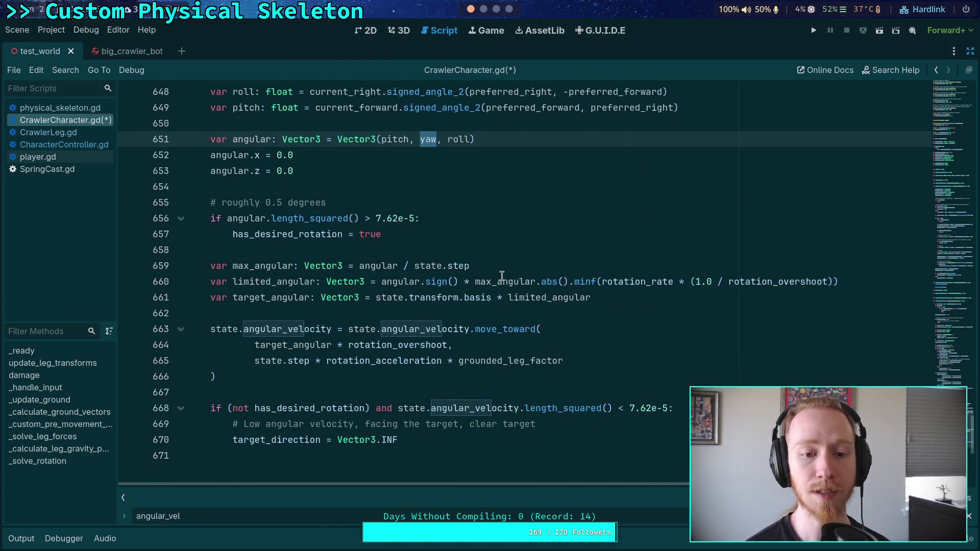
pyautogui.doubleClick(552, 301)
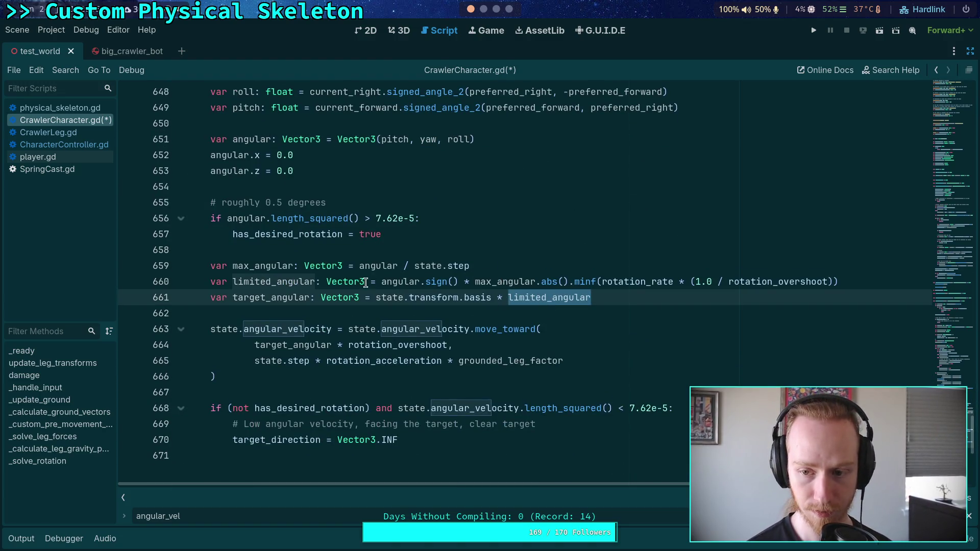
pyautogui.scroll(2, 366, 282)
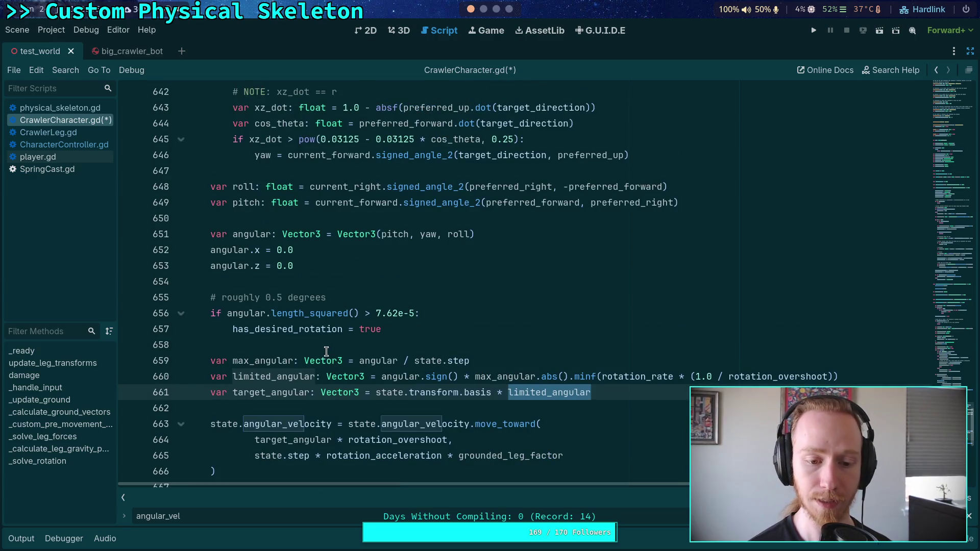
pyautogui.doubleClick(293, 391)
pyautogui.scroll(-2, 313, 349)
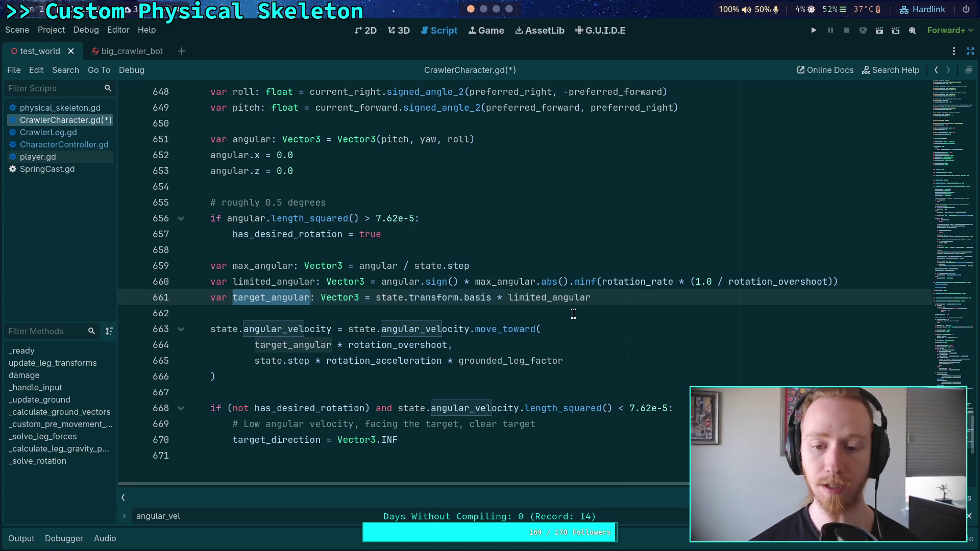
pyautogui.scroll(9, 578, 318)
pyautogui.scroll(20, 577, 317)
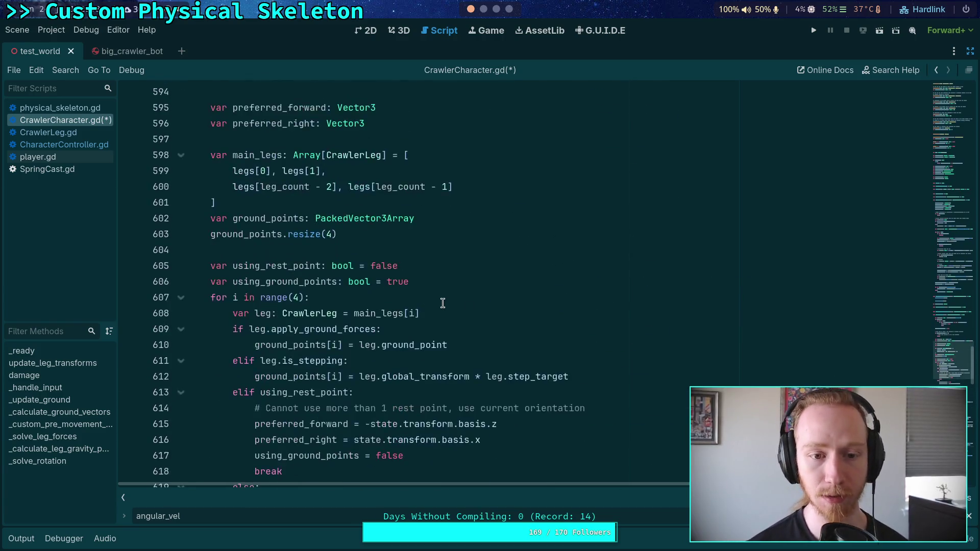
# - Highlight angular_leg_accel's uses, then scroll down to _solve_rotation's ground-point yaw check
pyautogui.scroll(6, 442, 303)
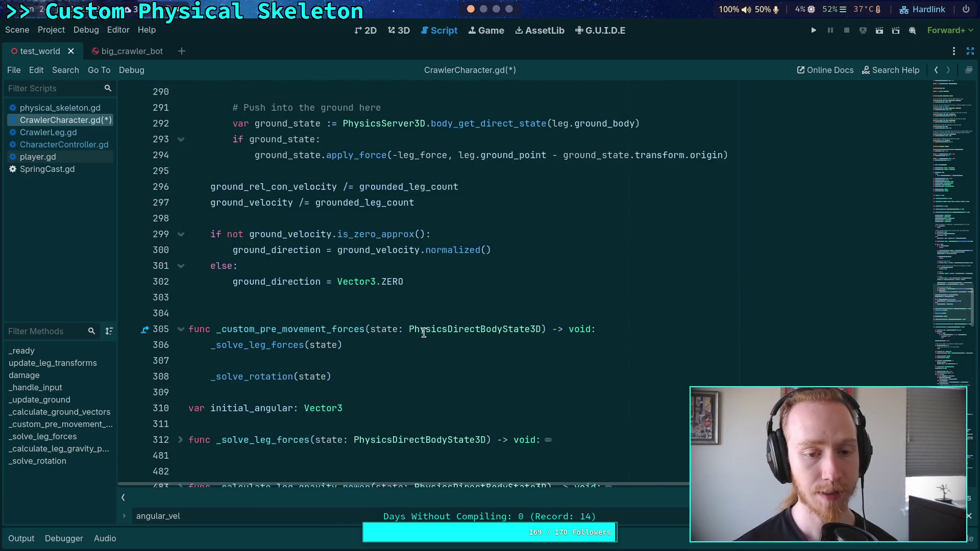
pyautogui.scroll(2, 418, 326)
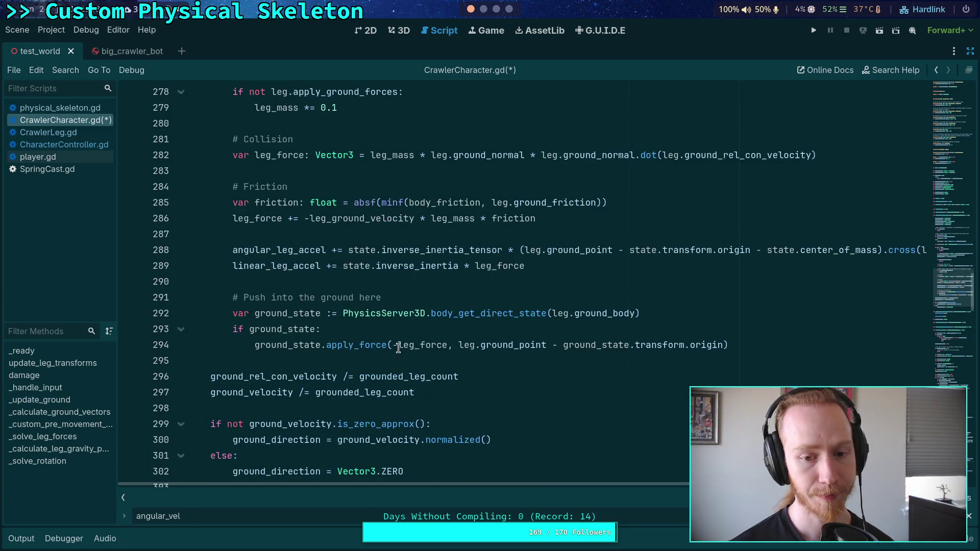
pyautogui.moveTo(495, 352)
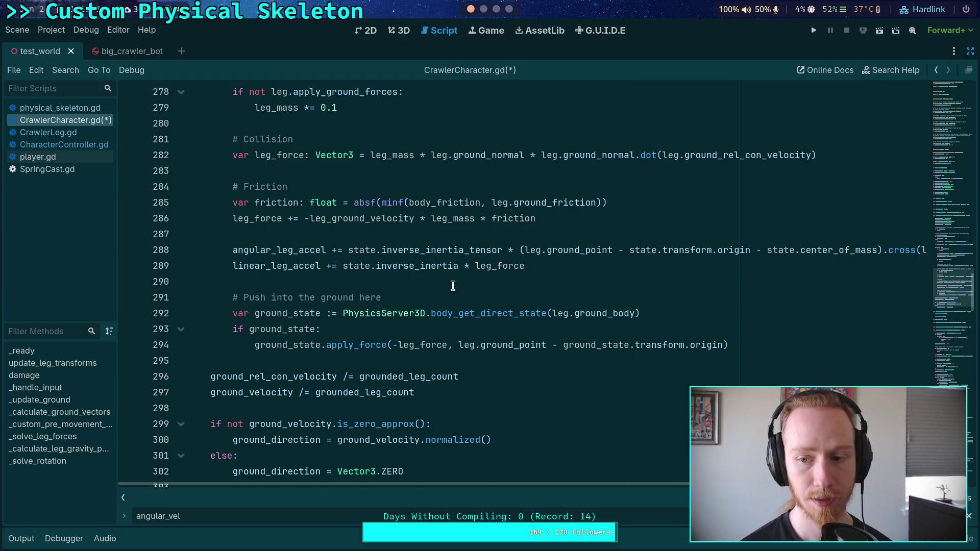
pyautogui.scroll(1, 452, 288)
pyautogui.doubleClick(295, 297)
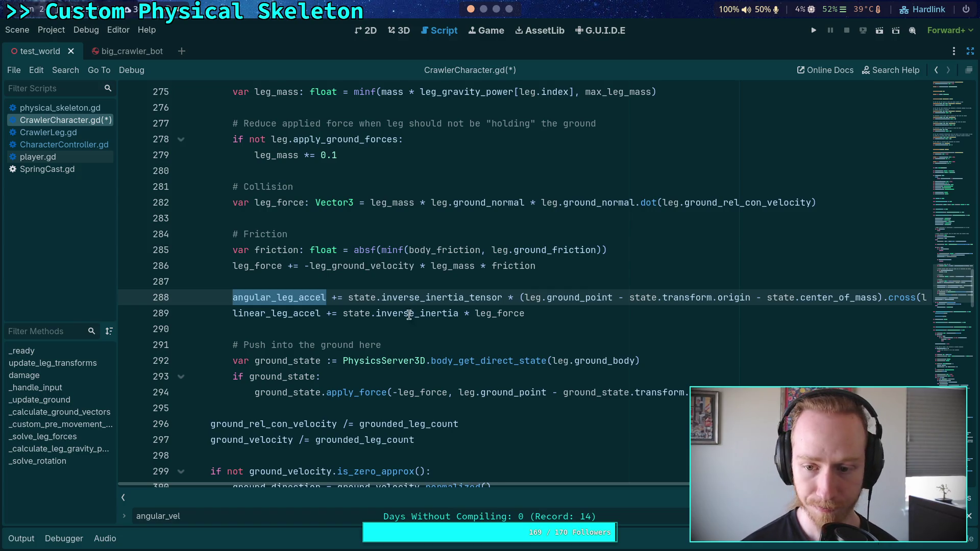
pyautogui.scroll(2, 575, 365)
pyautogui.scroll(2, 575, 365)
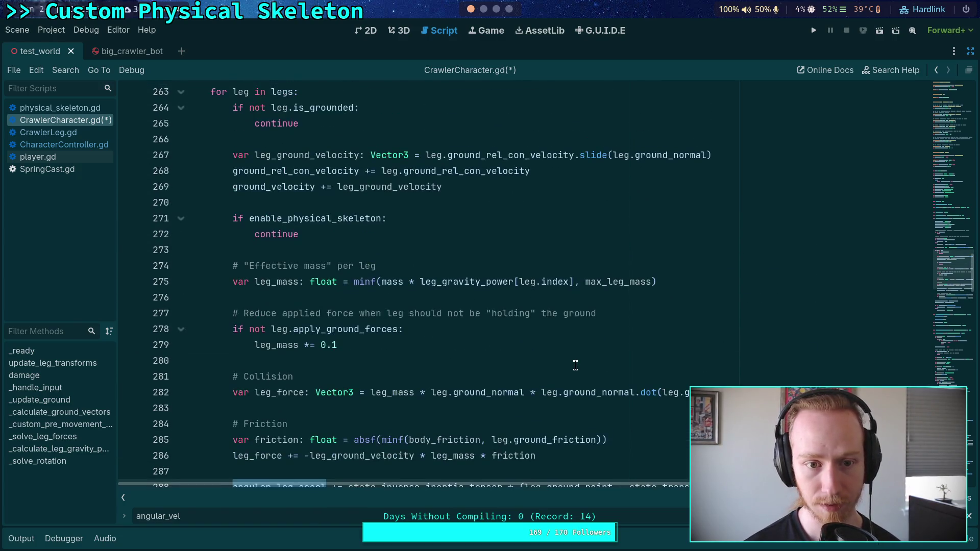
pyautogui.scroll(-3, 576, 366)
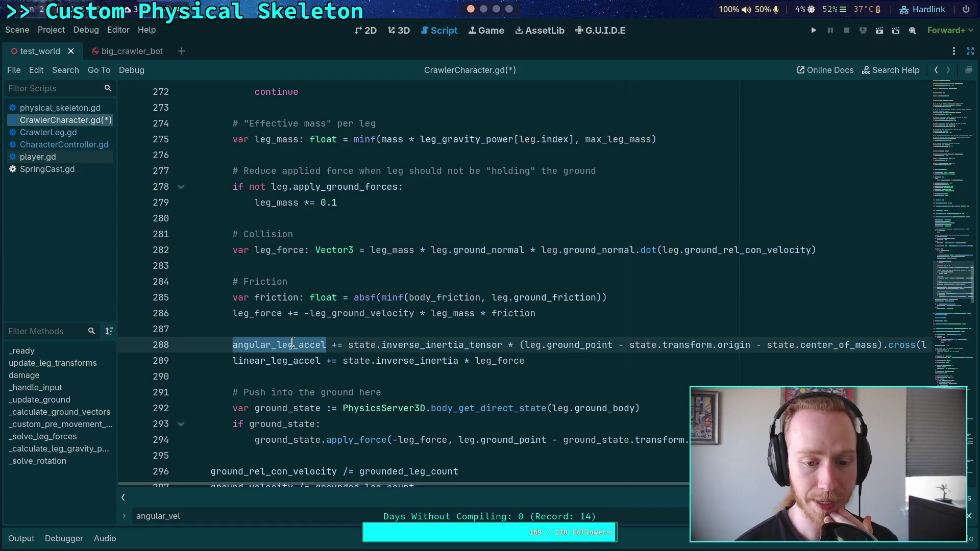
pyautogui.scroll(-20, 327, 336)
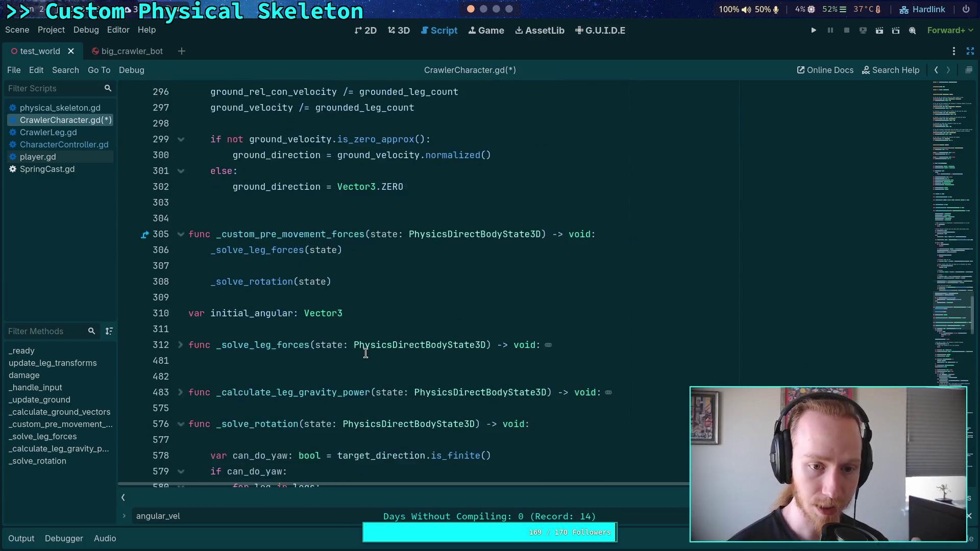
pyautogui.scroll(-9, 378, 351)
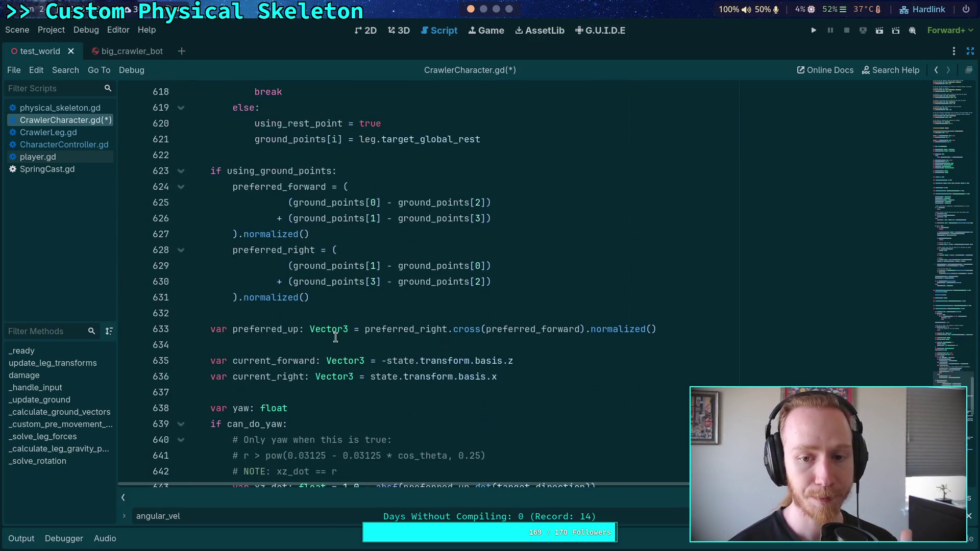
pyautogui.scroll(-4, 335, 337)
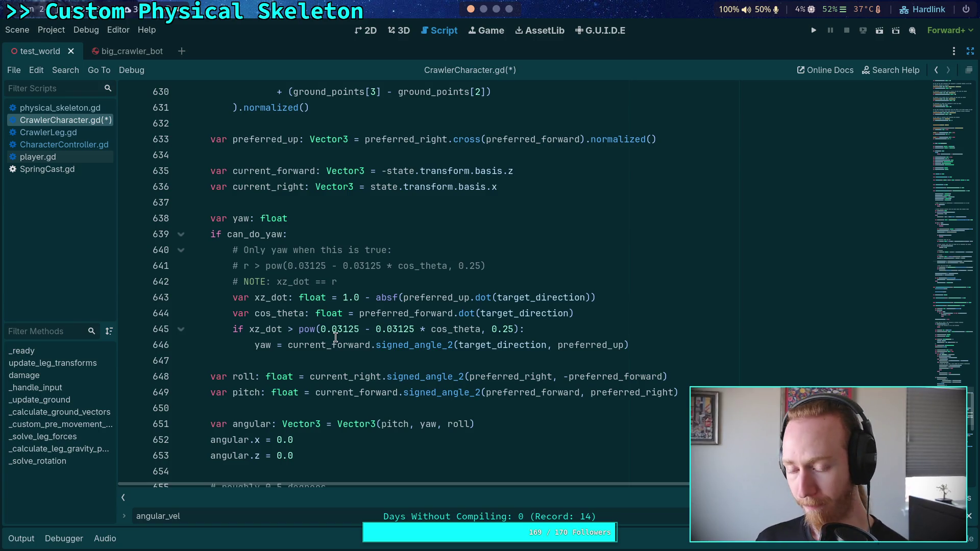
pyautogui.doubleClick(244, 218)
pyautogui.scroll(-4, 341, 363)
pyautogui.scroll(2, 343, 356)
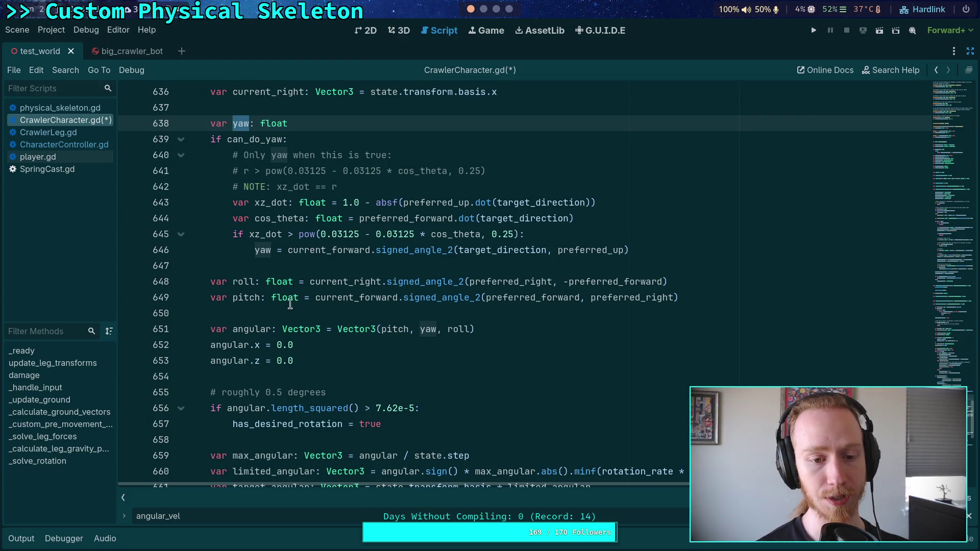
pyautogui.doubleClick(240, 281)
pyautogui.doubleClick(242, 297)
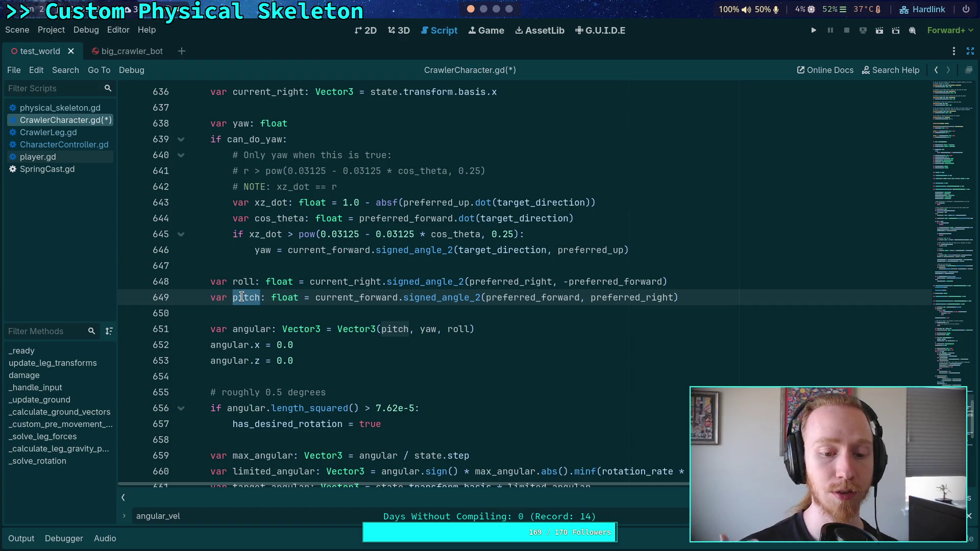
pyautogui.scroll(-3, 242, 297)
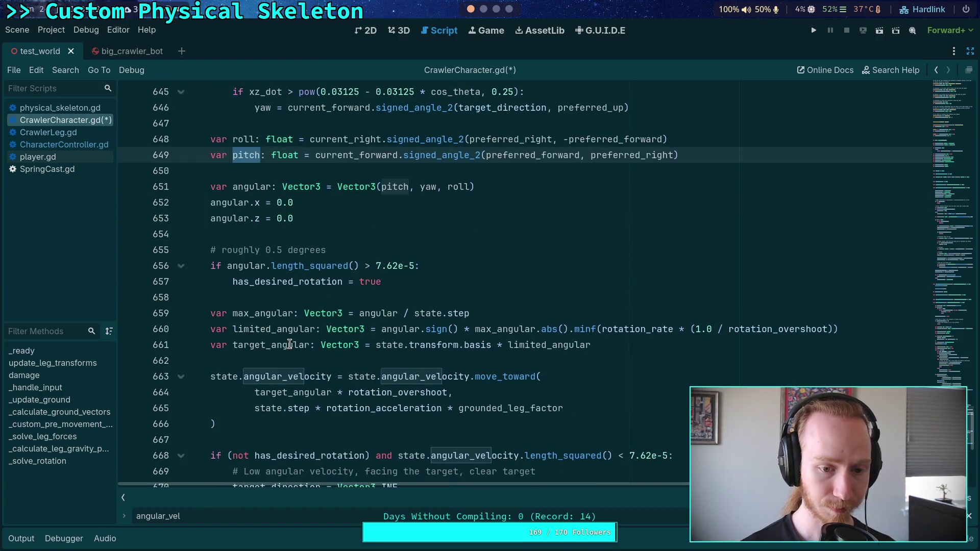
pyautogui.click(336, 359)
pyautogui.scroll(-3, 335, 358)
pyautogui.scroll(3, 327, 360)
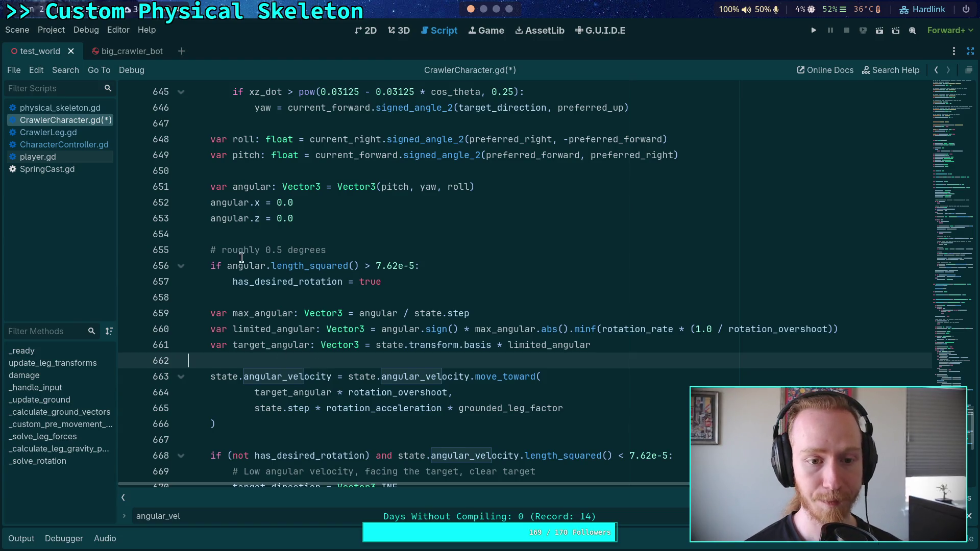
pyautogui.doubleClick(240, 217)
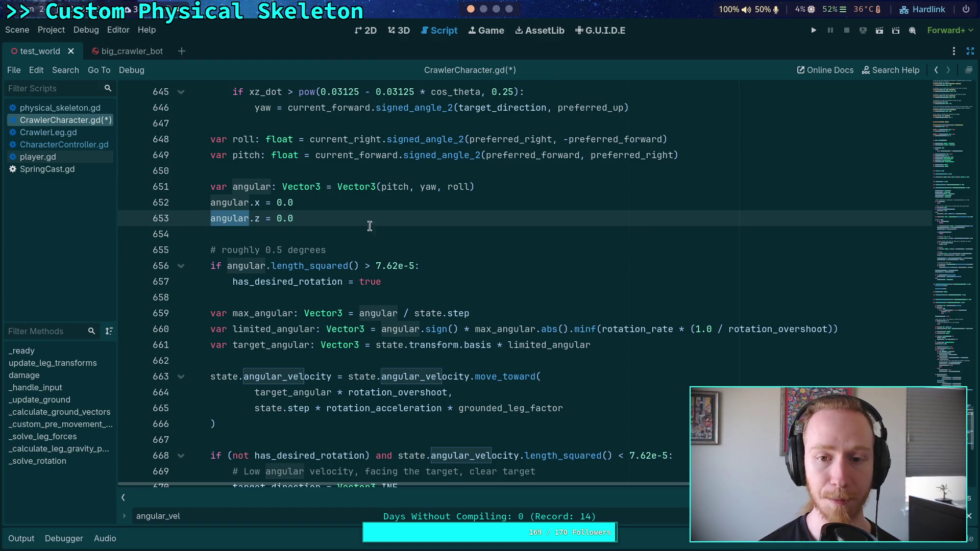
pyautogui.scroll(4, 331, 232)
pyautogui.doubleClick(511, 328)
pyautogui.doubleClick(615, 329)
pyautogui.scroll(10, 547, 328)
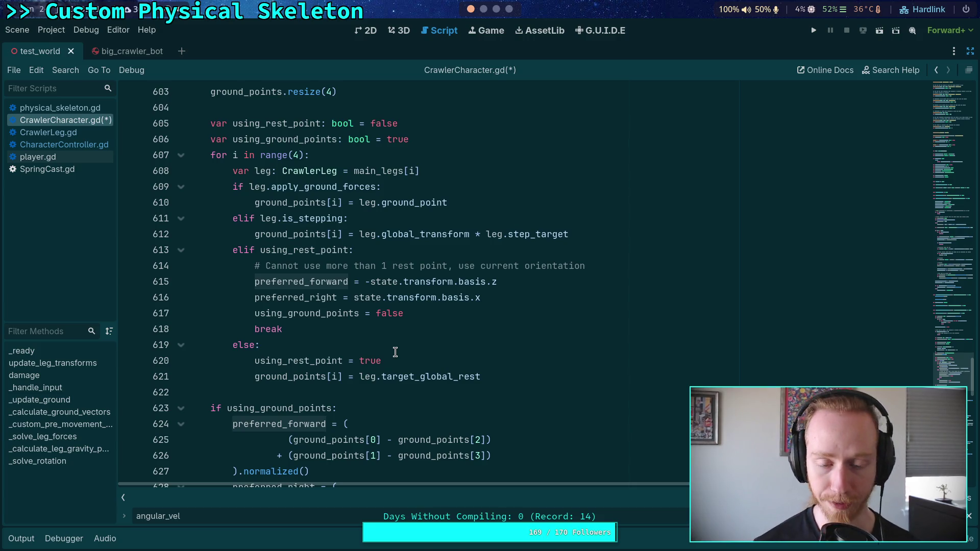
pyautogui.scroll(-11, 395, 352)
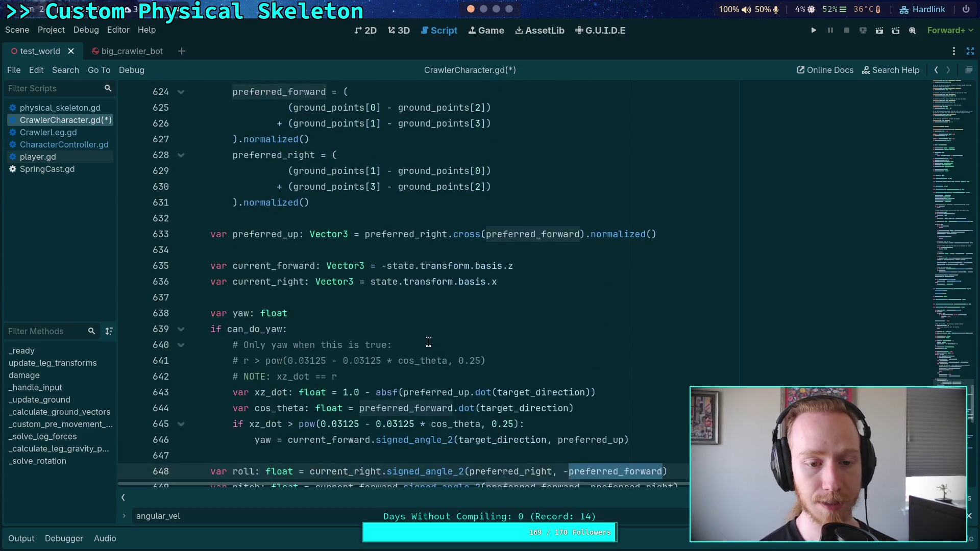
pyautogui.scroll(-4, 428, 342)
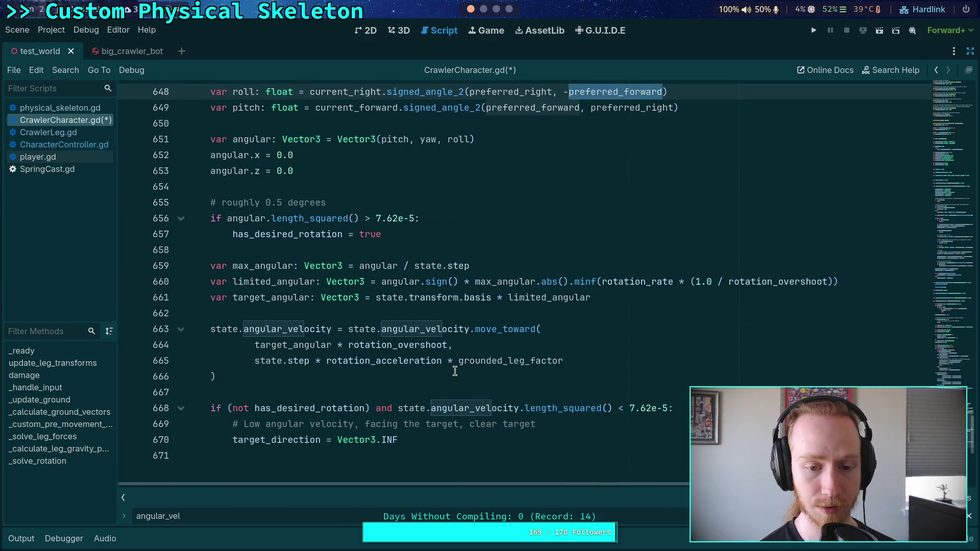
pyautogui.click(430, 384)
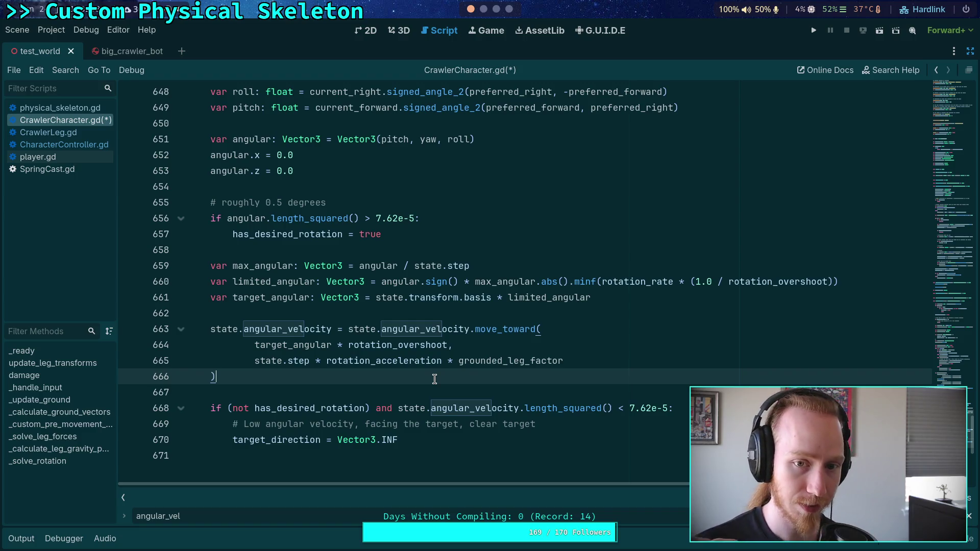
pyautogui.scroll(5, 434, 378)
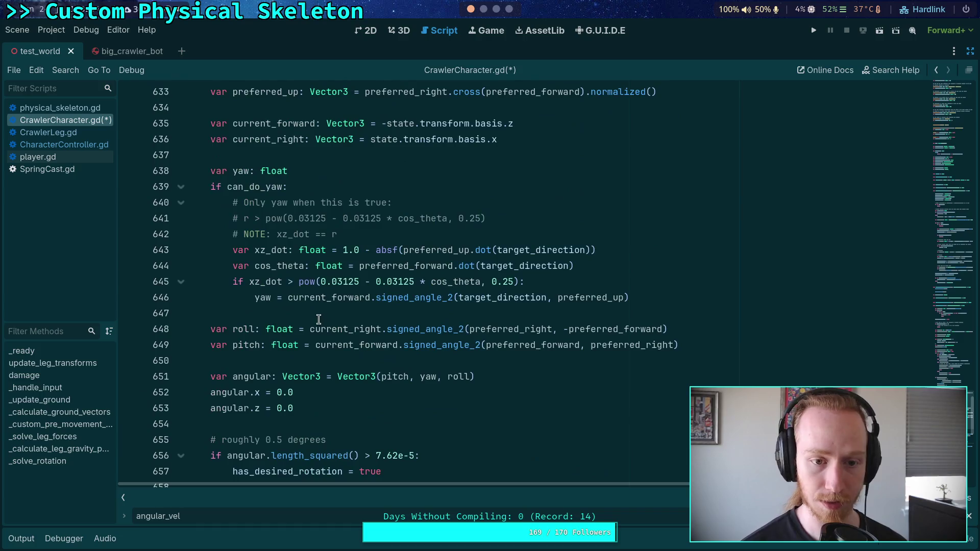
pyautogui.doubleClick(264, 298)
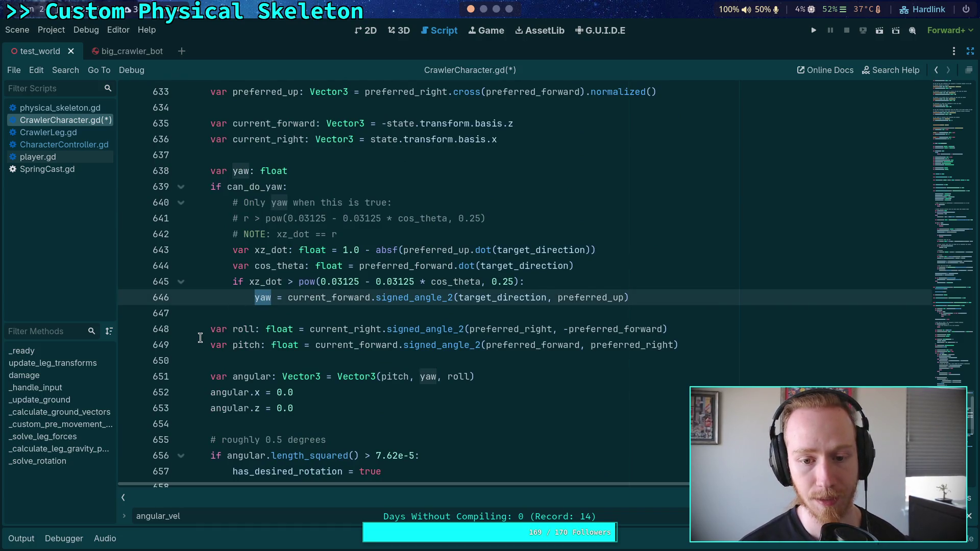
pyautogui.scroll(6, 203, 335)
pyautogui.scroll(-4, 207, 331)
pyautogui.scroll(-2, 207, 331)
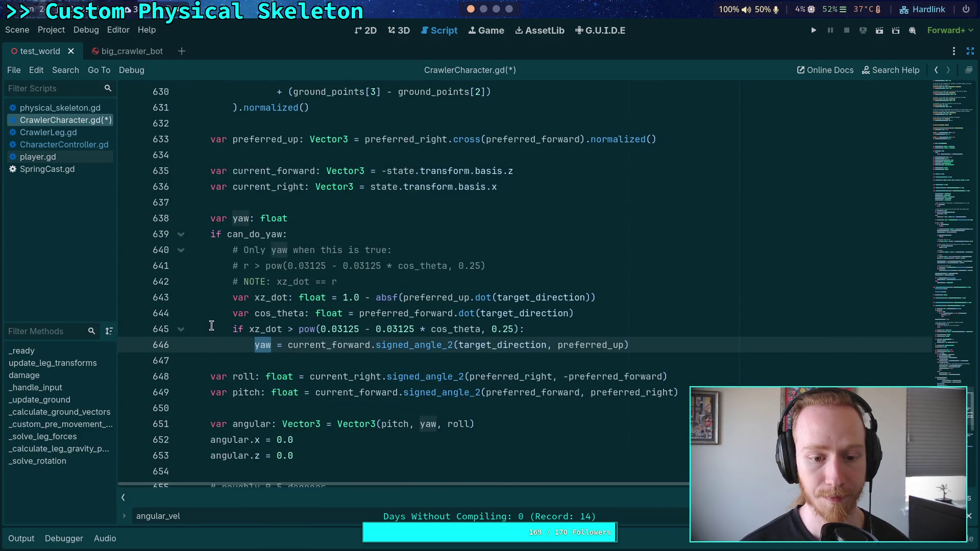
pyautogui.moveTo(257, 351)
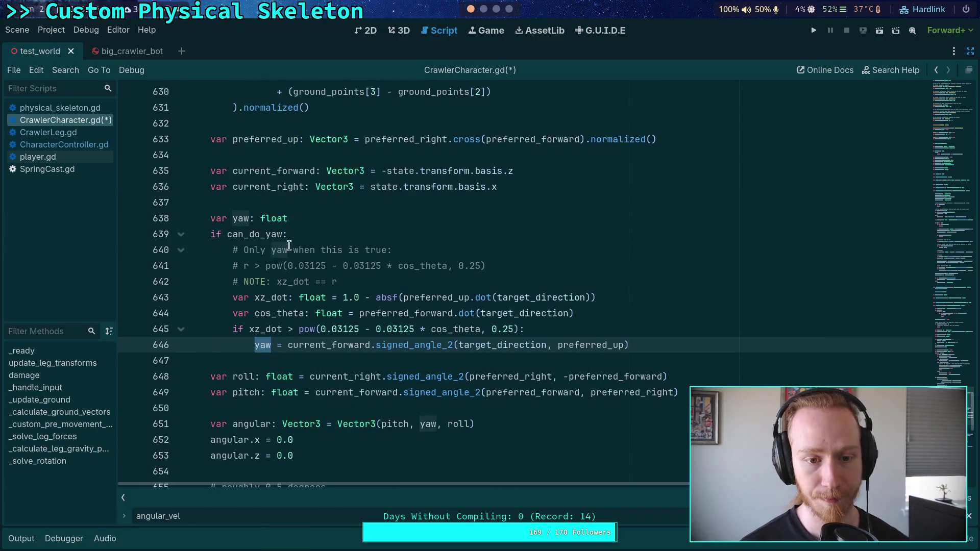
pyautogui.moveTo(269, 237)
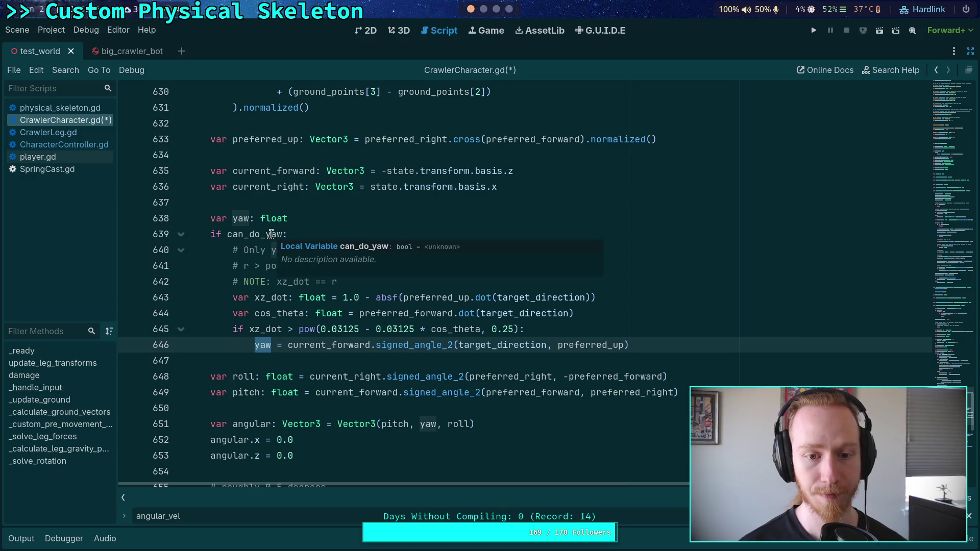
pyautogui.click(309, 357)
pyautogui.scroll(-3, 314, 357)
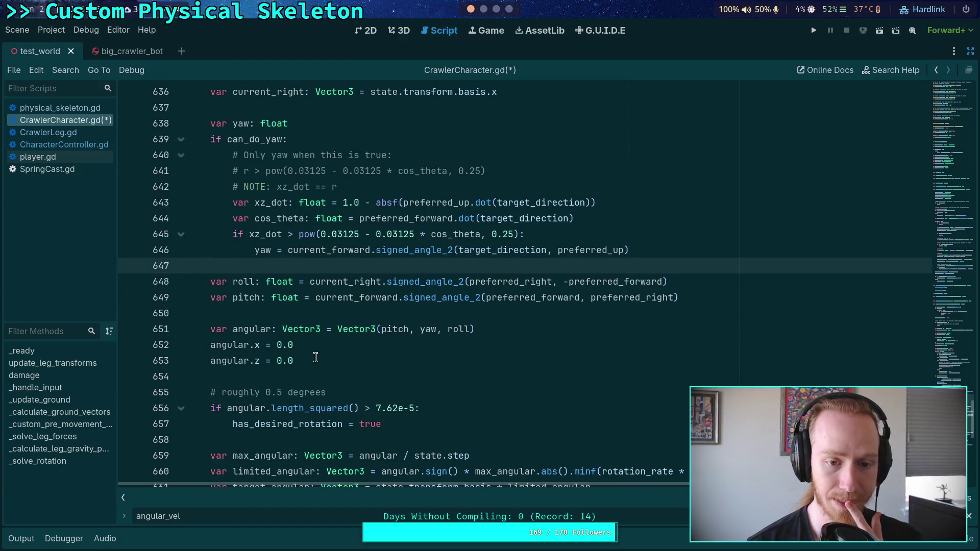
pyautogui.scroll(-1, 316, 357)
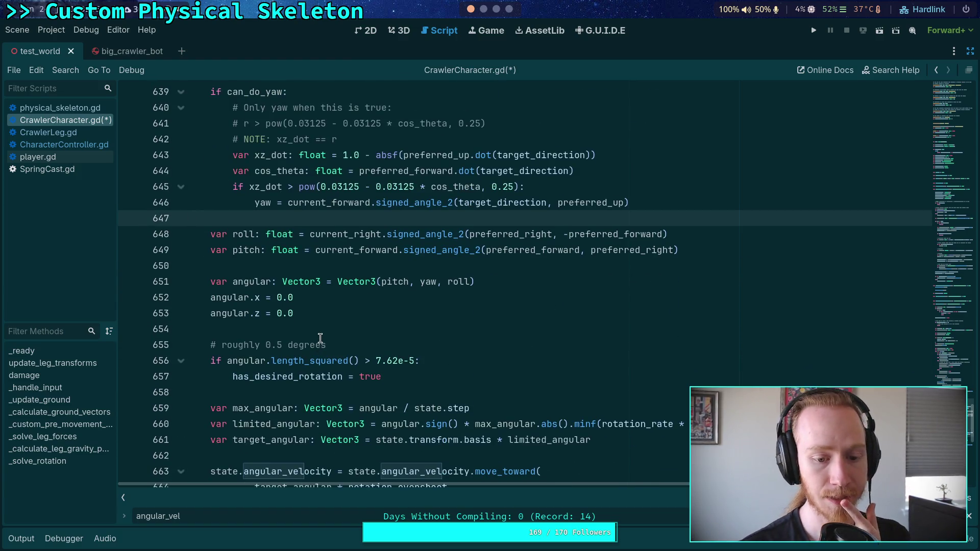
pyautogui.scroll(-2, 320, 342)
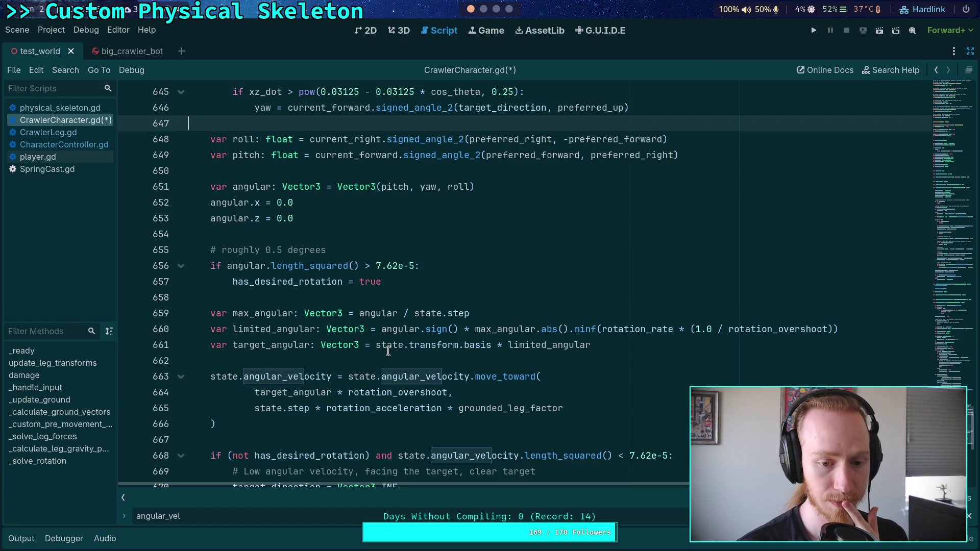
pyautogui.moveTo(254, 392); pyautogui.dragTo(448, 391)
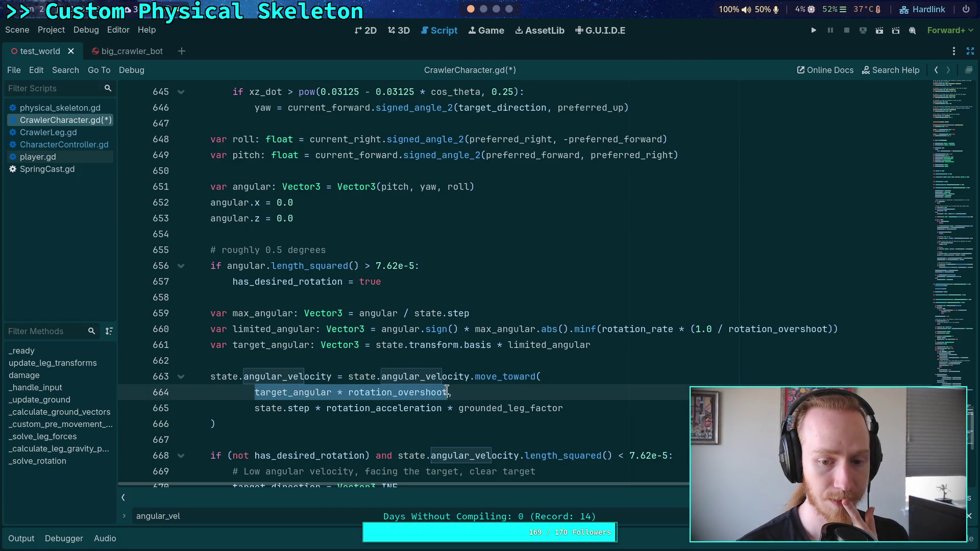
pyautogui.moveTo(446, 346)
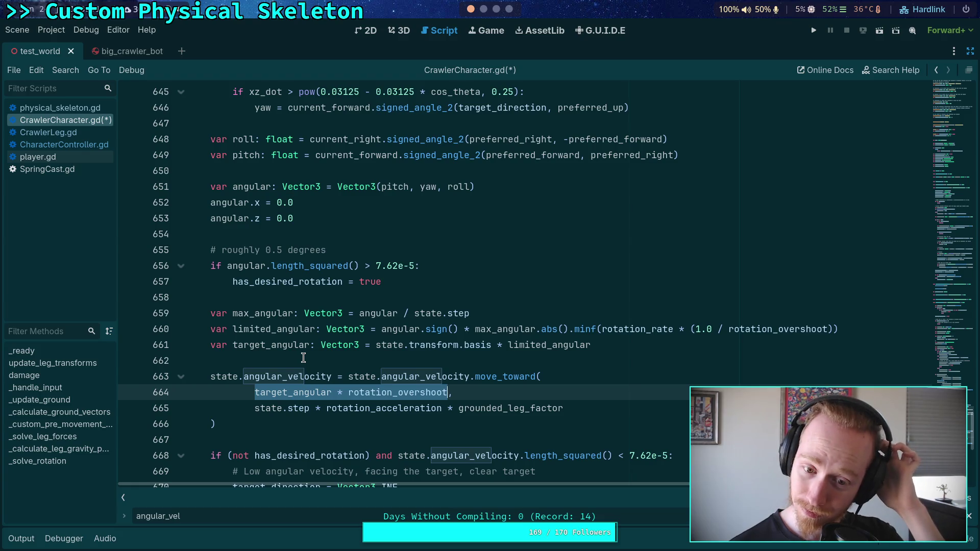
# - Make line 664's target state.angular_velocity + (target_angular * rotation_overshoot) and save the script
pyautogui.moveTo(261, 392); pyautogui.dragTo(376, 392)
pyautogui.click(349, 379)
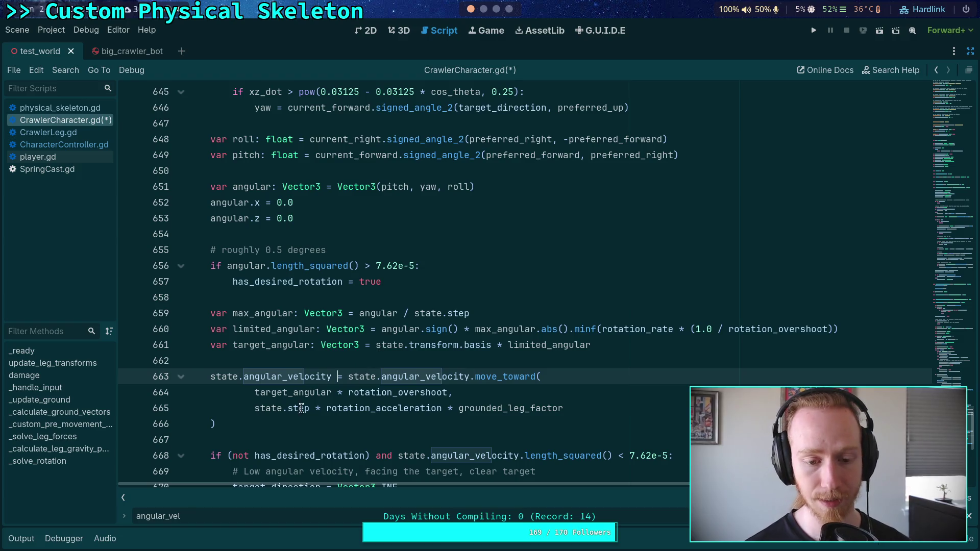
pyautogui.moveTo(254, 392); pyautogui.dragTo(447, 392)
pyautogui.moveTo(498, 377)
pyautogui.write('(')
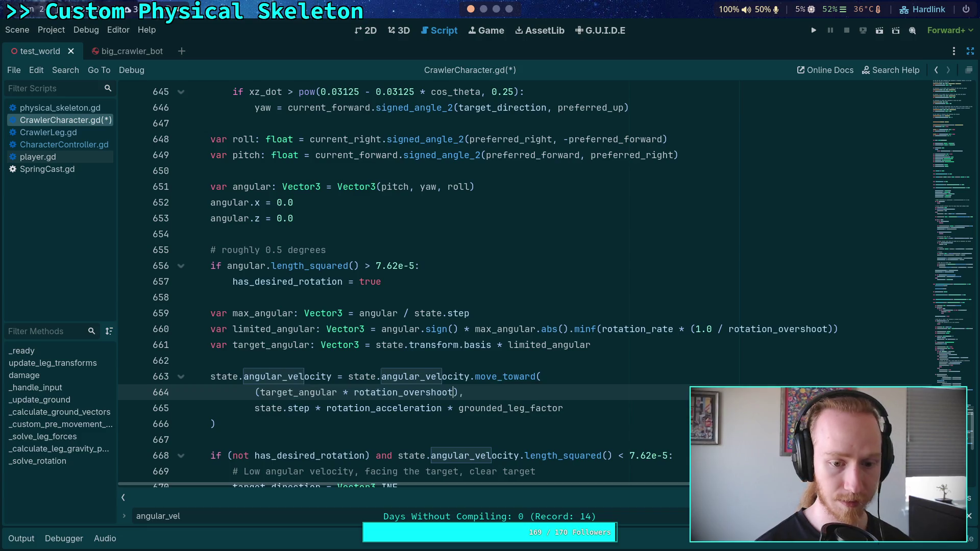
pyautogui.click(249, 392)
pyautogui.write('state.angular_velocity')
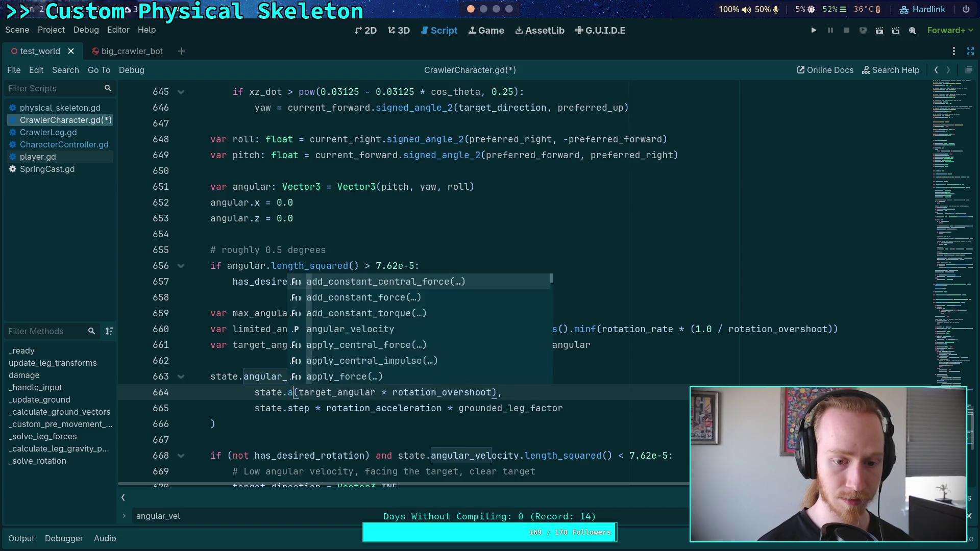
pyautogui.write(' +')
pyautogui.hotkey('ctrl', 's')
pyautogui.click(429, 439)
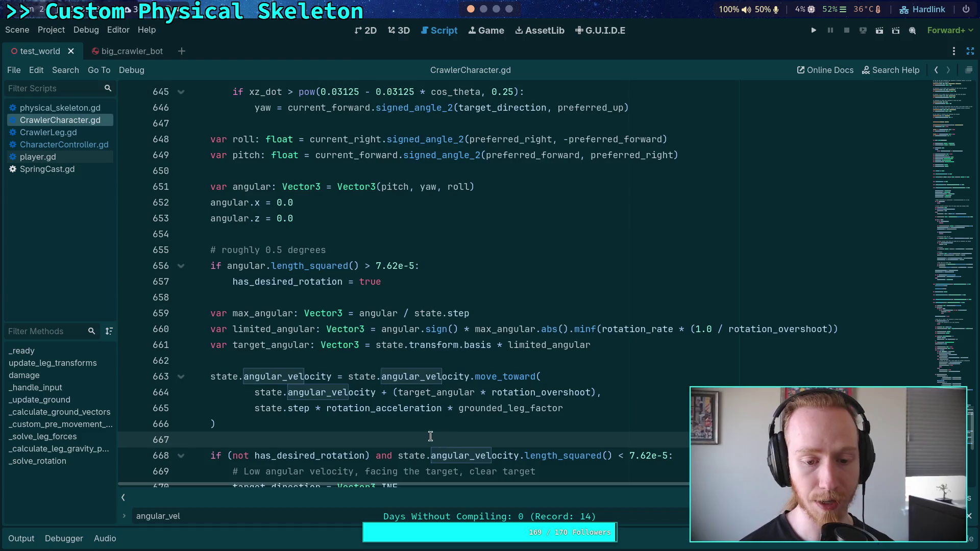
pyautogui.scroll(-2, 429, 437)
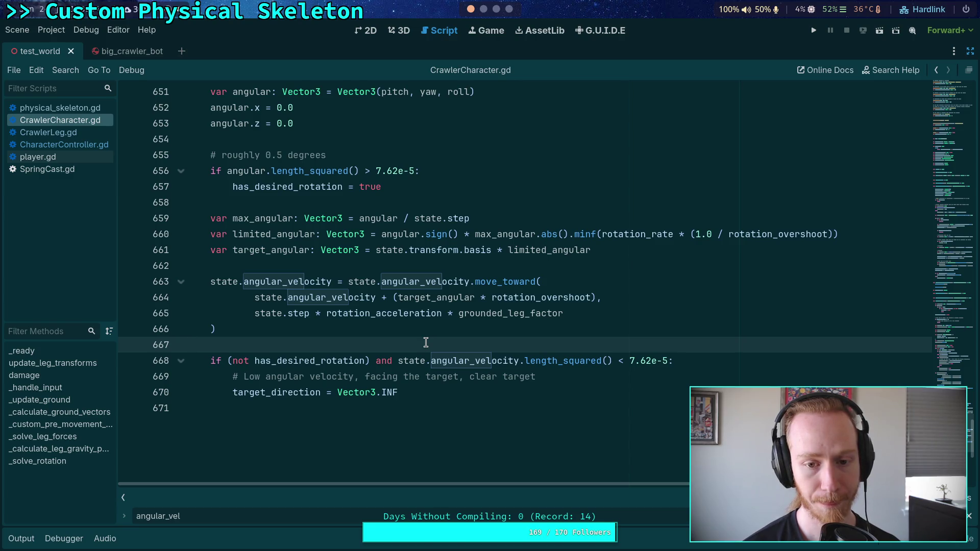
# - Review target_angular's uses and the lines zeroing angular.x and angular.z, then save
pyautogui.doubleClick(435, 295)
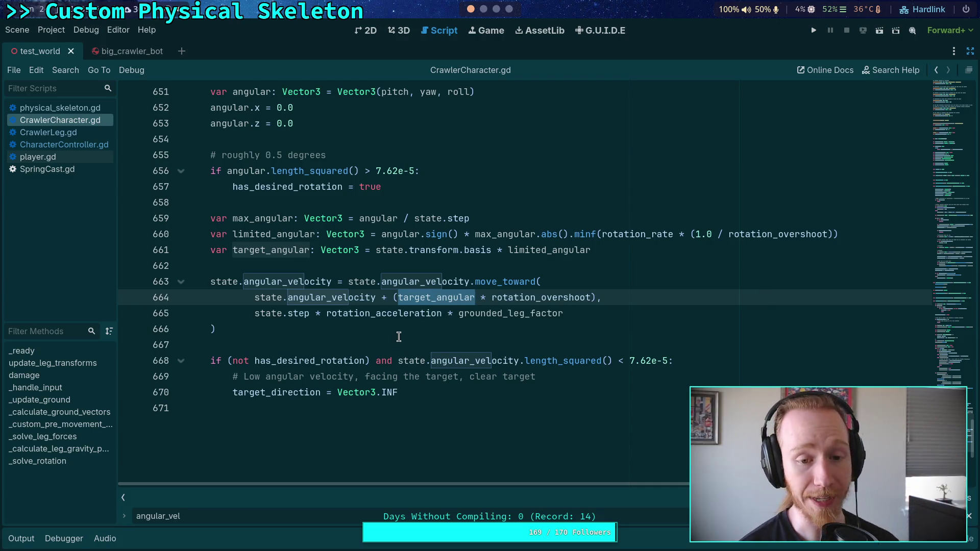
pyautogui.scroll(2, 398, 337)
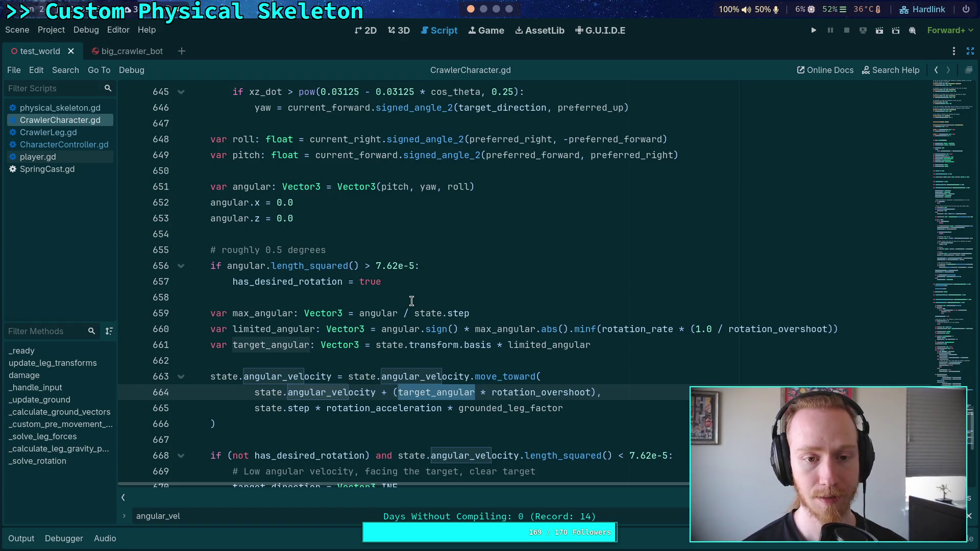
pyautogui.click(409, 220)
pyautogui.moveTo(292, 218); pyautogui.dragTo(189, 202)
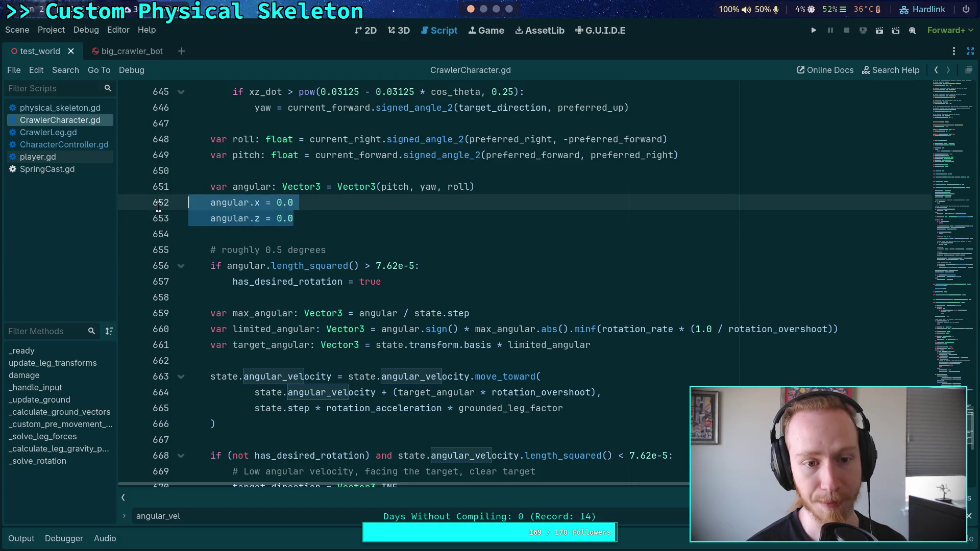
pyautogui.click(342, 219)
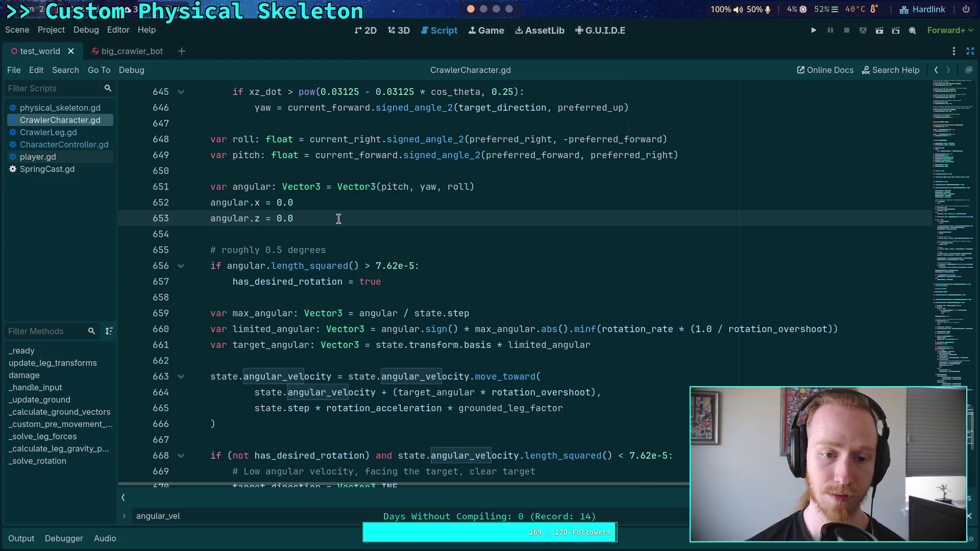
pyautogui.hotkey('ctrl', 's')
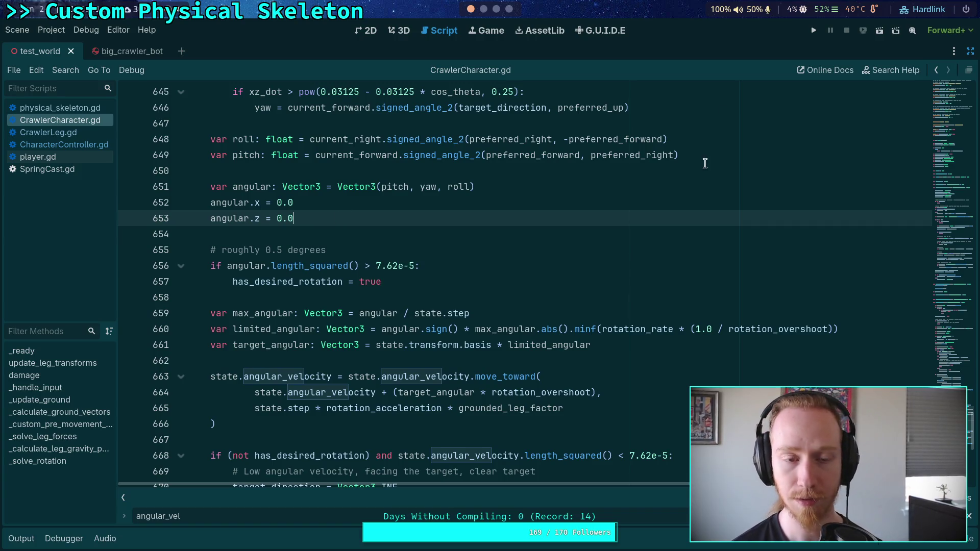
# - Run the project to test the crawler's rotation
pyautogui.click(813, 32)
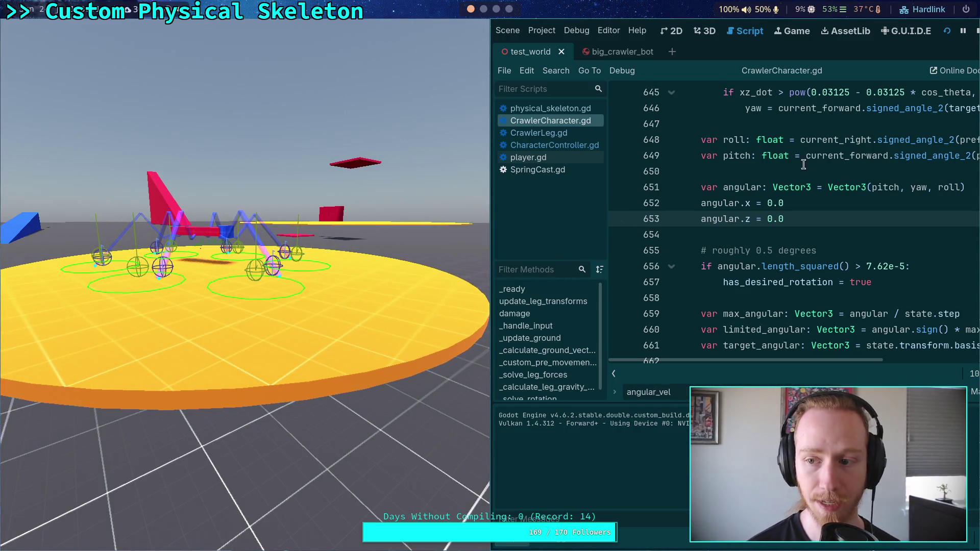
# - Stop the crawler test run from the top toolbar
pyautogui.click(976, 30)
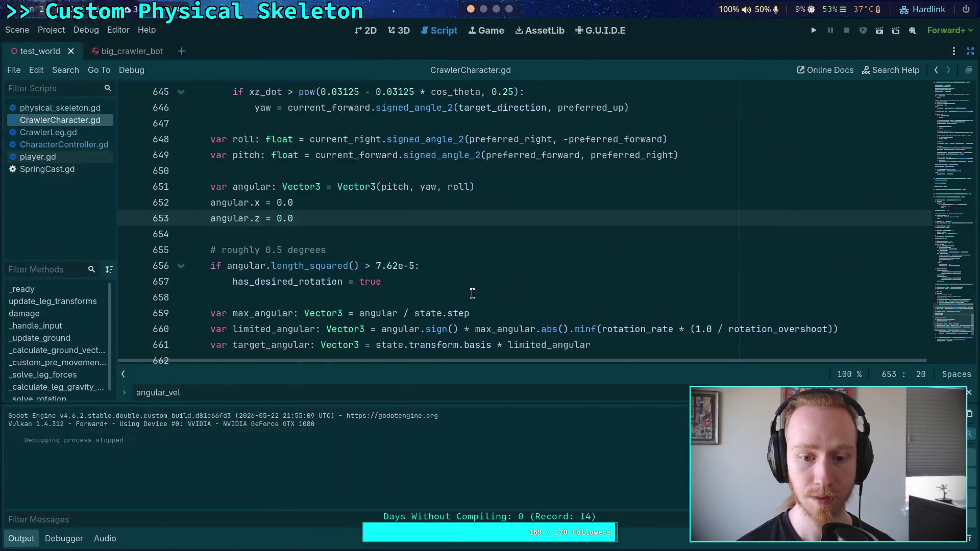
# - Select rotation_overshoot on line 664 and search the script for its matches
pyautogui.scroll(-3, 468, 287)
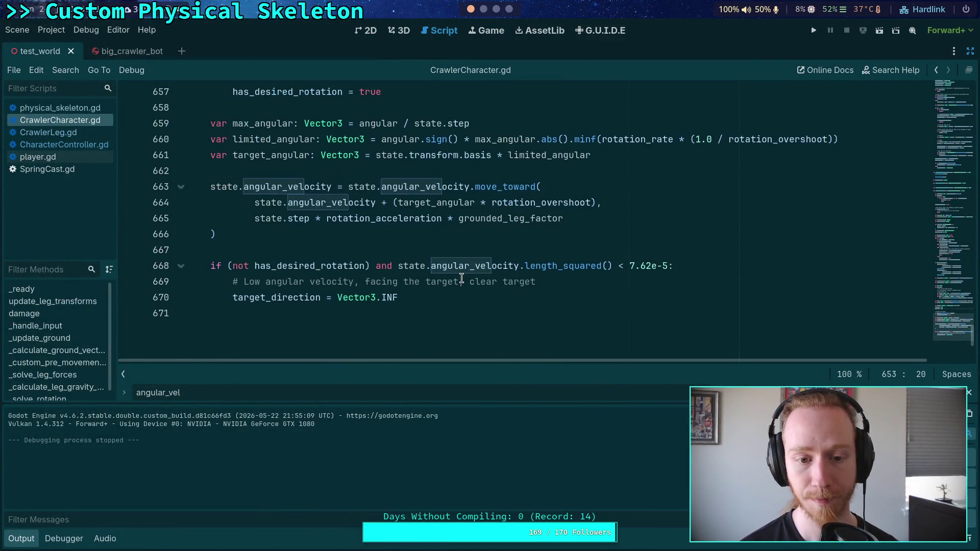
pyautogui.scroll(3, 461, 278)
pyautogui.scroll(1, 460, 278)
pyautogui.scroll(-3, 461, 278)
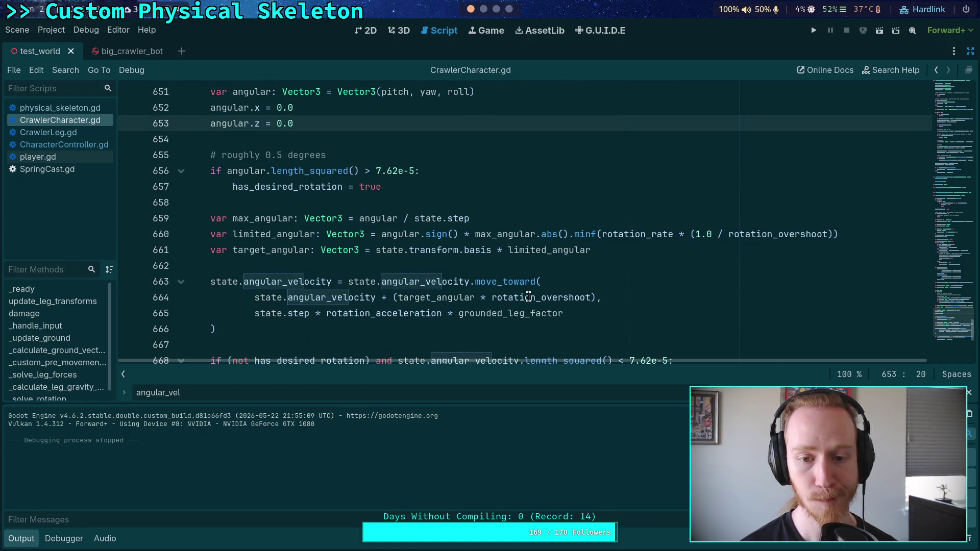
pyautogui.moveTo(528, 297)
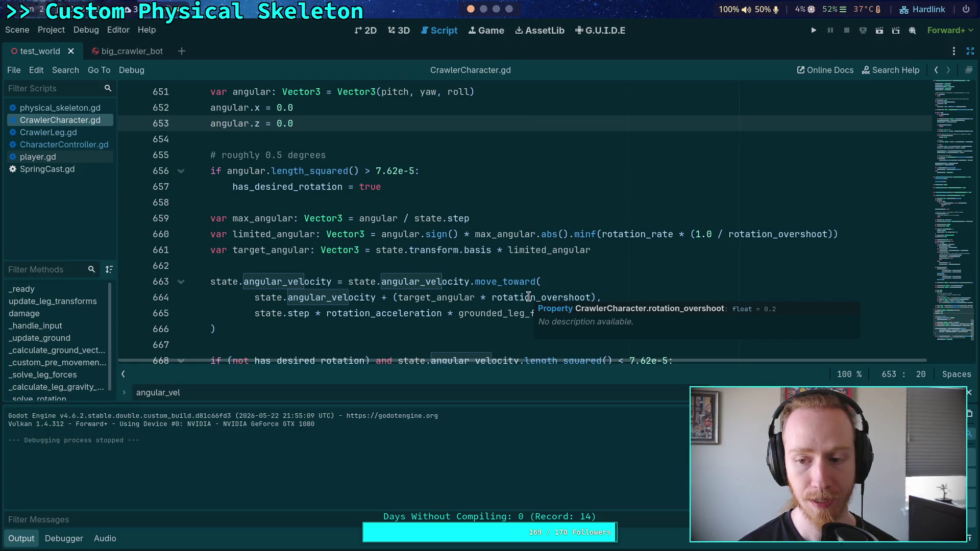
pyautogui.click(503, 297)
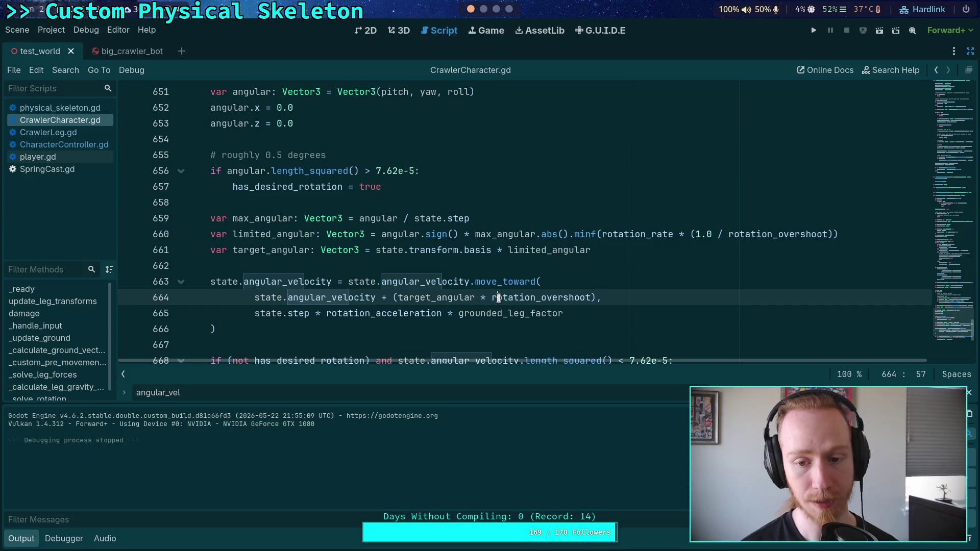
pyautogui.doubleClick(504, 297)
pyautogui.hotkey('ctrl', 'f')
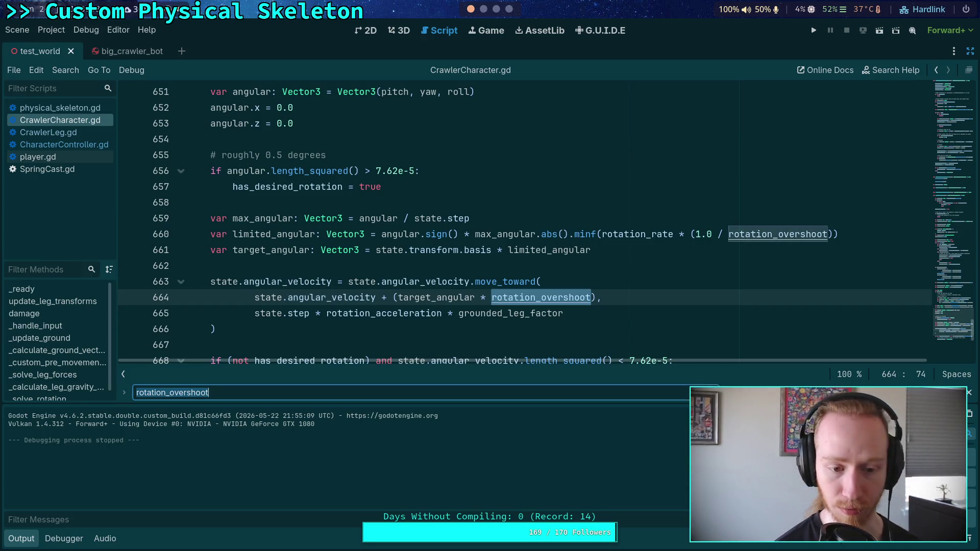
pyautogui.press('Return')
pyautogui.press('Return')
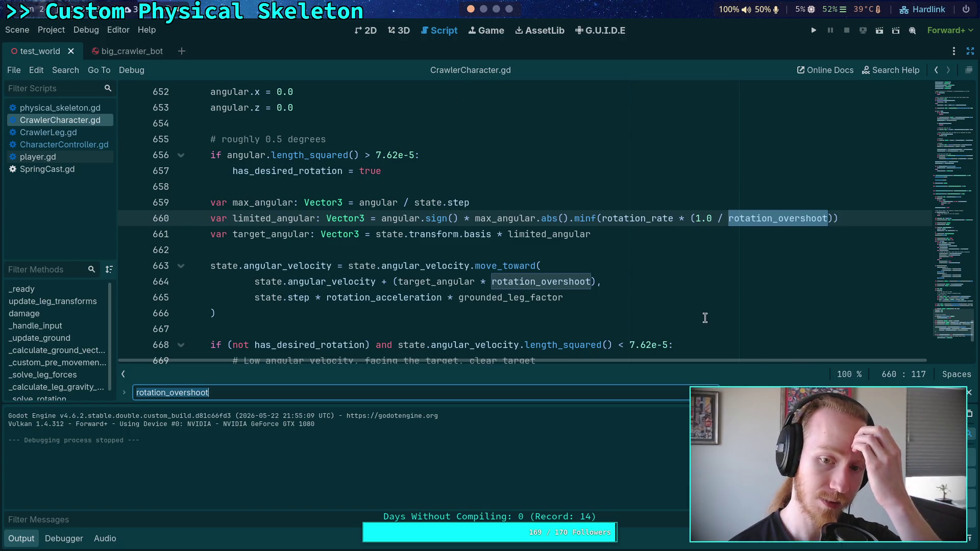
# - Inspect the limited_angular variable, then put the caret before rotation_overshoot on line 664
pyautogui.doubleClick(286, 218)
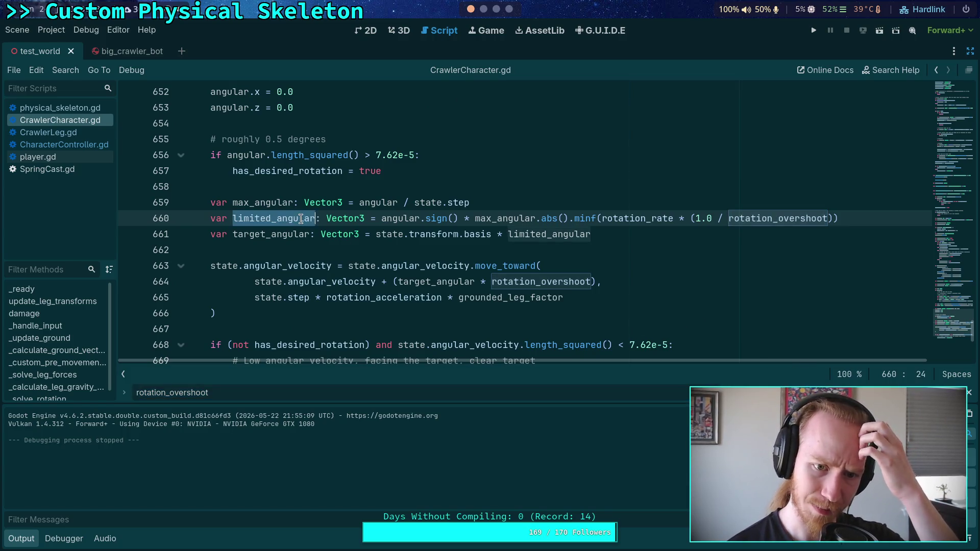
pyautogui.moveTo(505, 296)
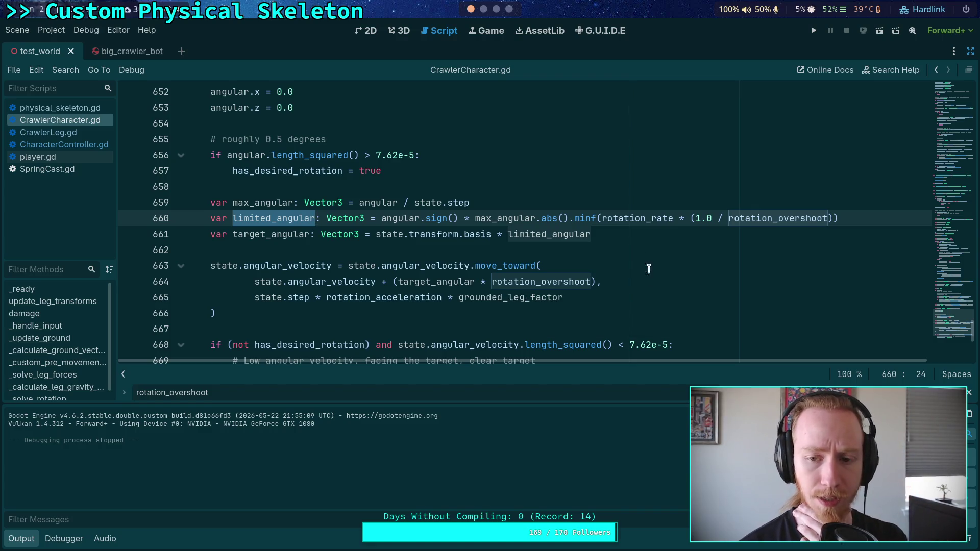
pyautogui.moveTo(624, 220)
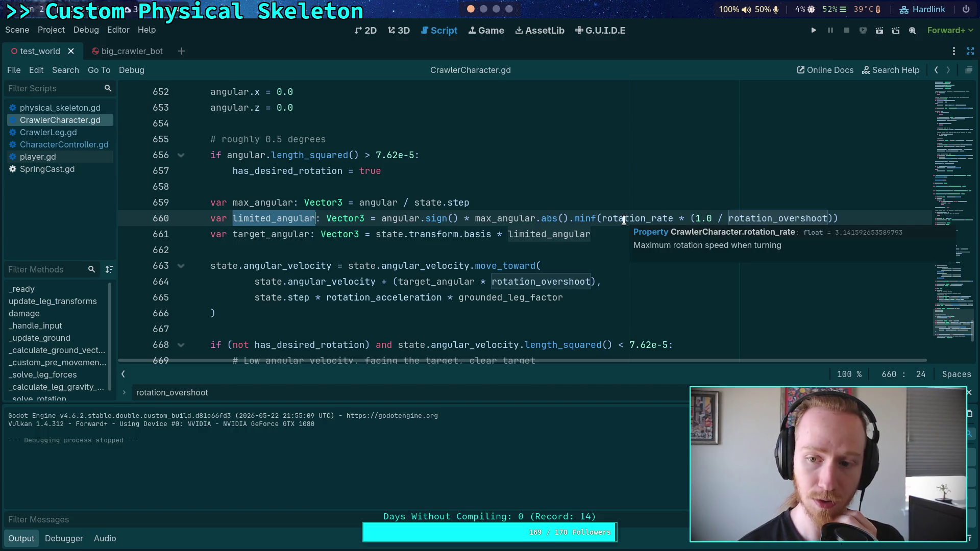
pyautogui.click(491, 281)
# - Scale target_angular by (1.0 + rotation_overshoot) on line 664, save, and start a test run
pyautogui.write('(1.')
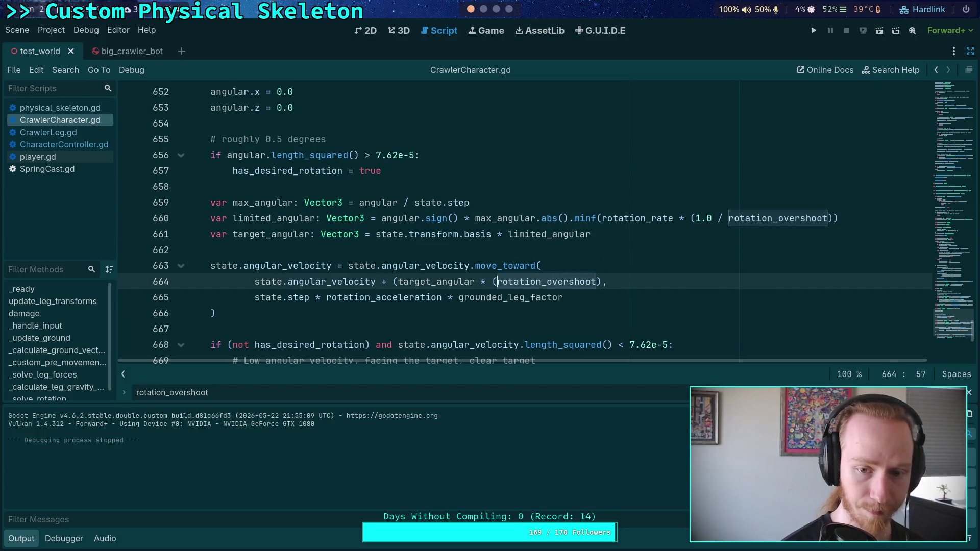
pyautogui.press('BackSpace')
pyautogui.write('0 +')
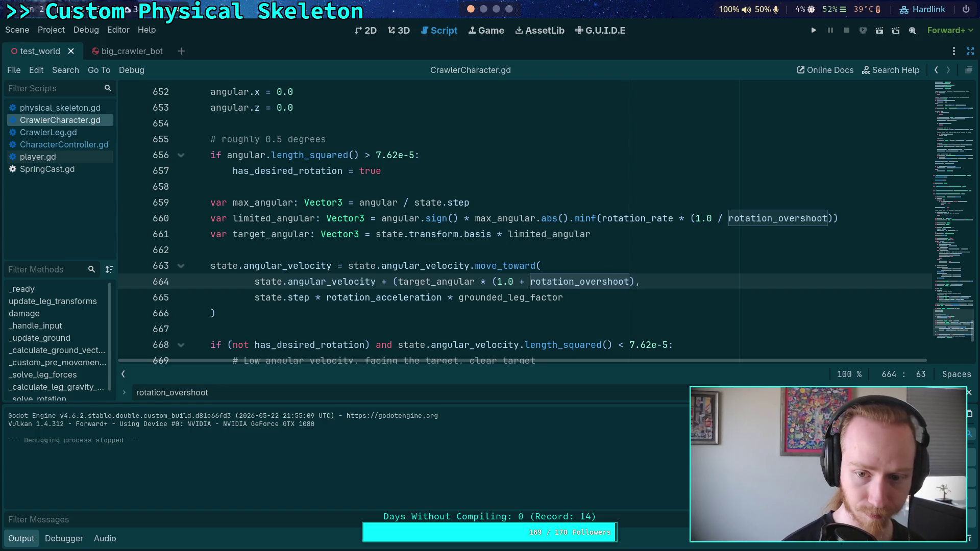
pyautogui.click(633, 282)
pyautogui.write(')')
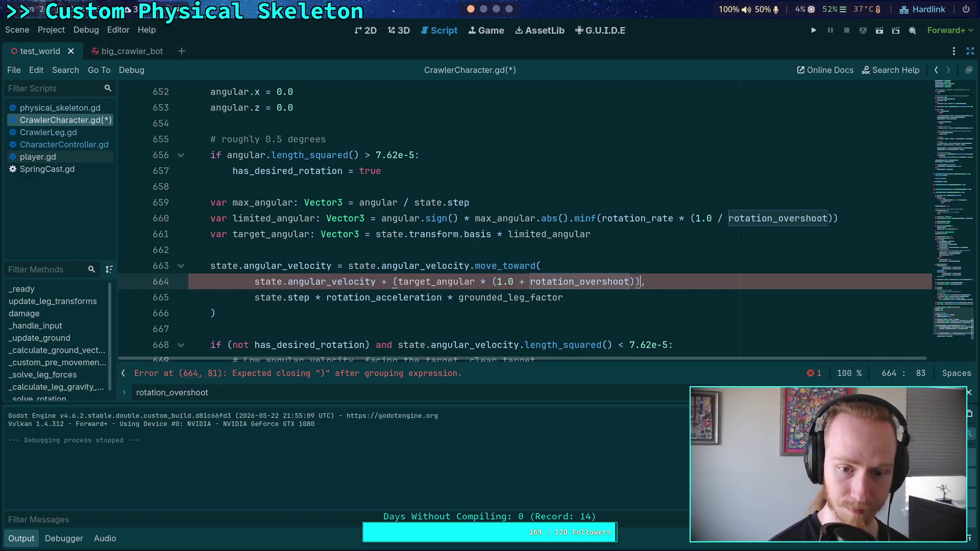
pyautogui.hotkey('ctrl', 's')
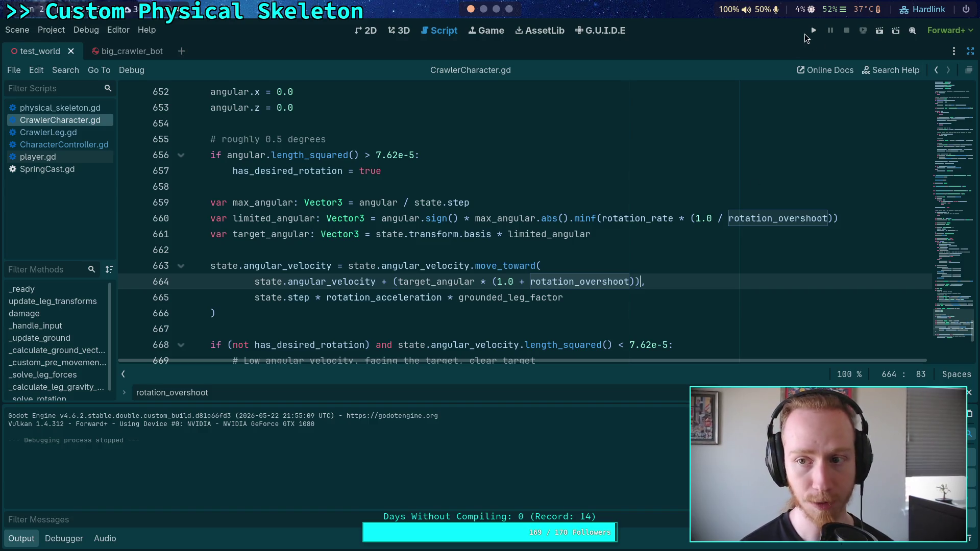
pyautogui.click(814, 31)
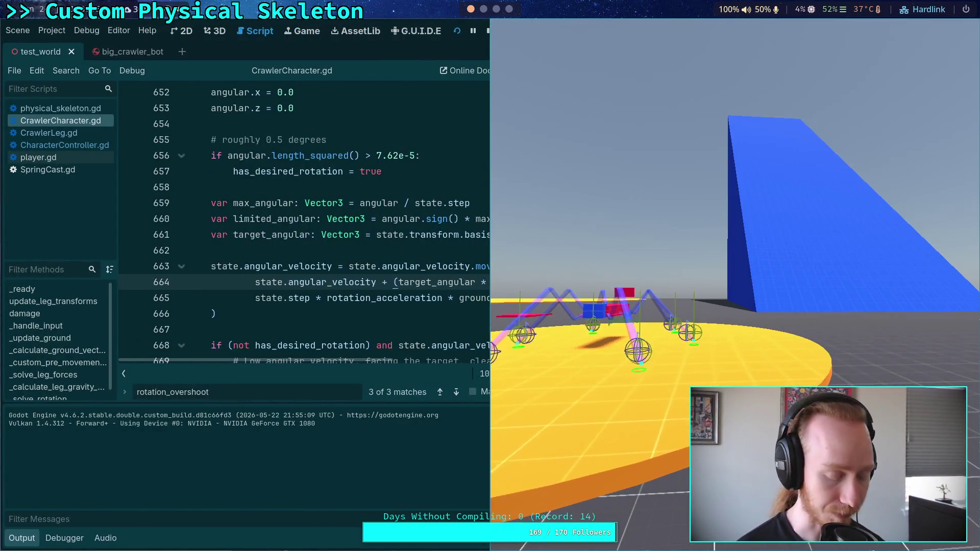
# - Snap the game window to the left half, watch the crawler turn, then stop it
pyautogui.press('super+shift+Left')
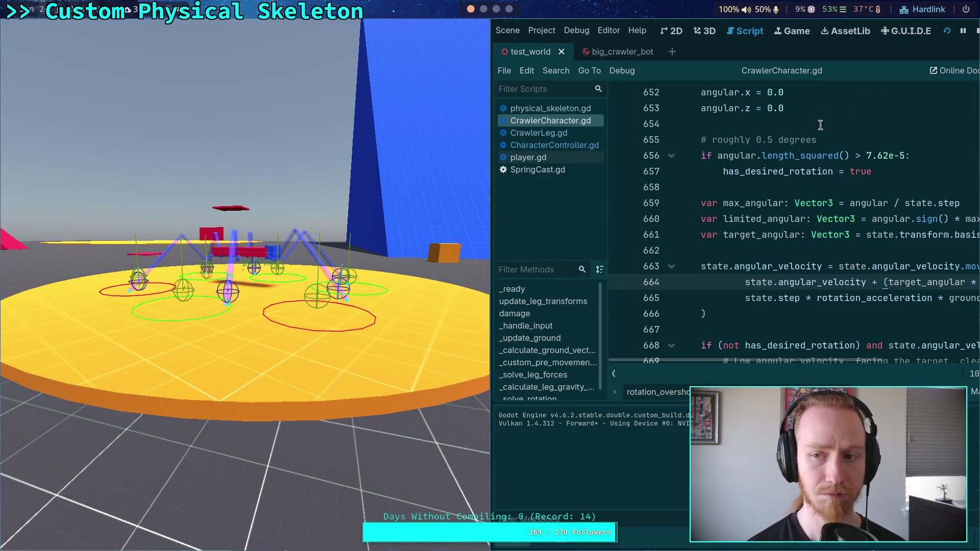
pyautogui.click(978, 32)
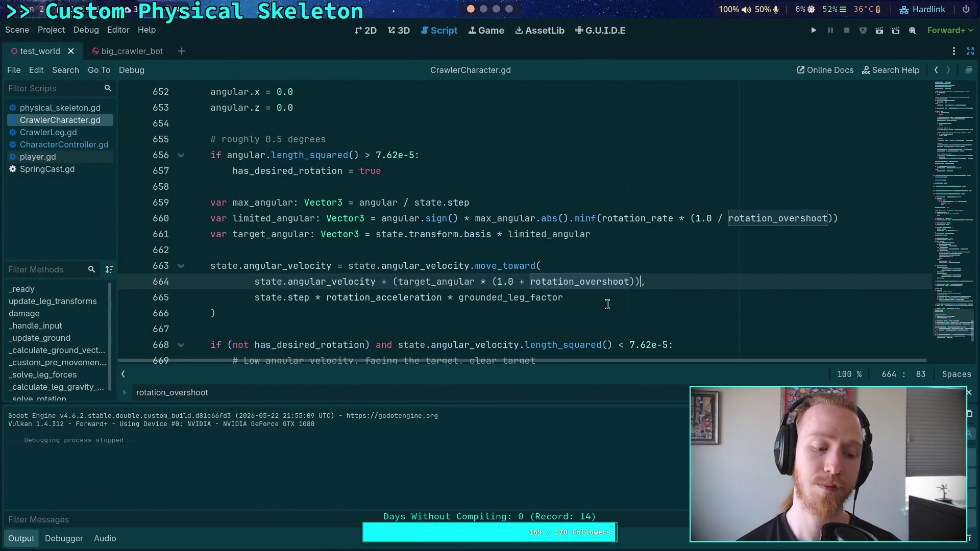
# - Restore the side docks and show the CrawlerCharacter properties with Rotation Overshoot 0.2
pyautogui.moveTo(574, 281)
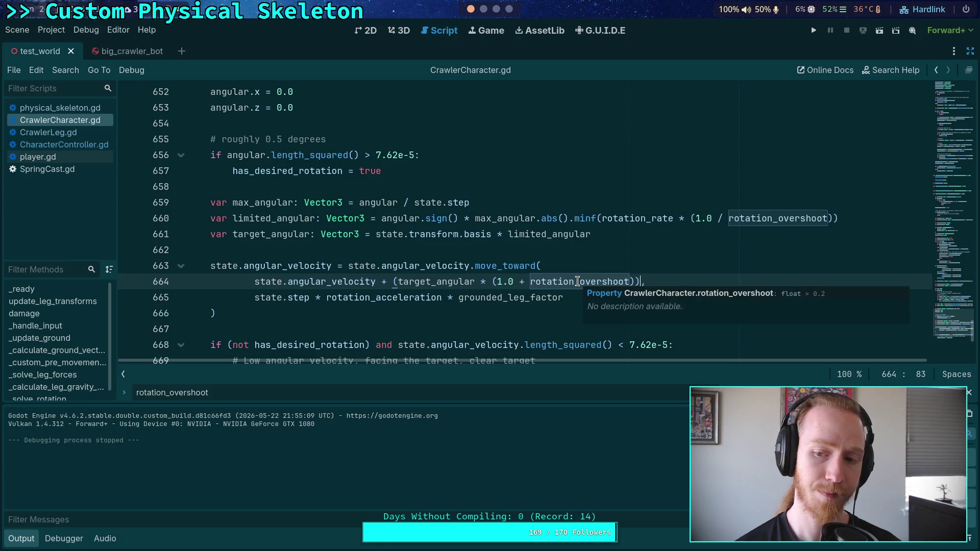
pyautogui.click(460, 262)
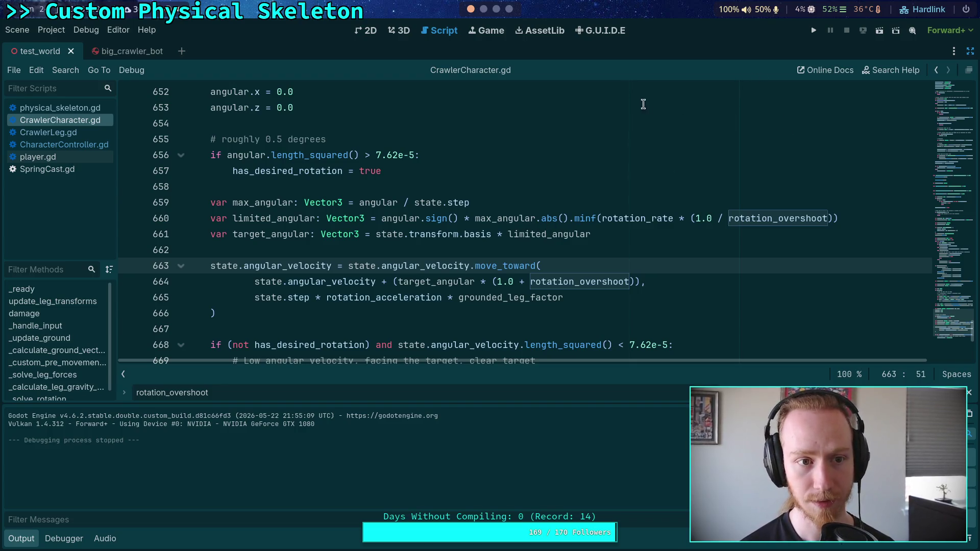
pyautogui.click(970, 51)
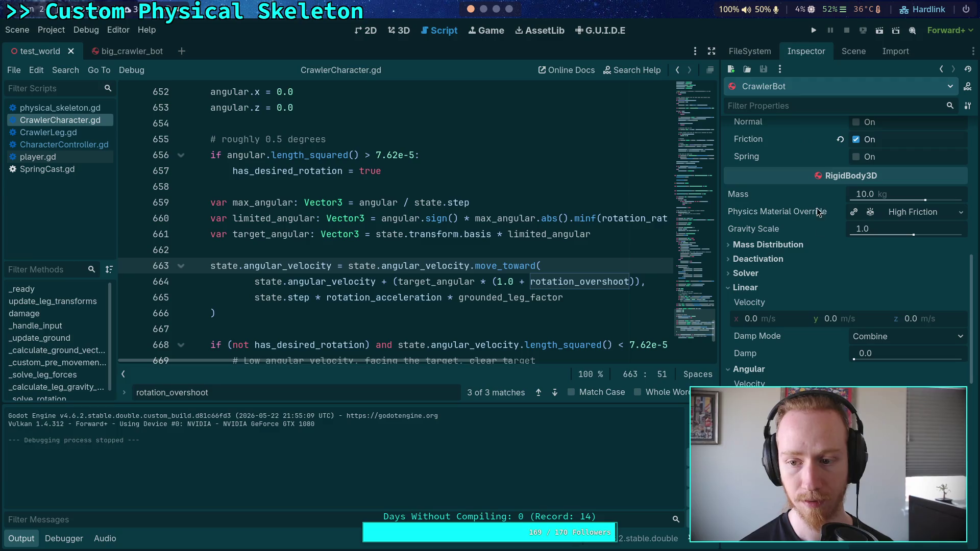
pyautogui.scroll(5, 831, 267)
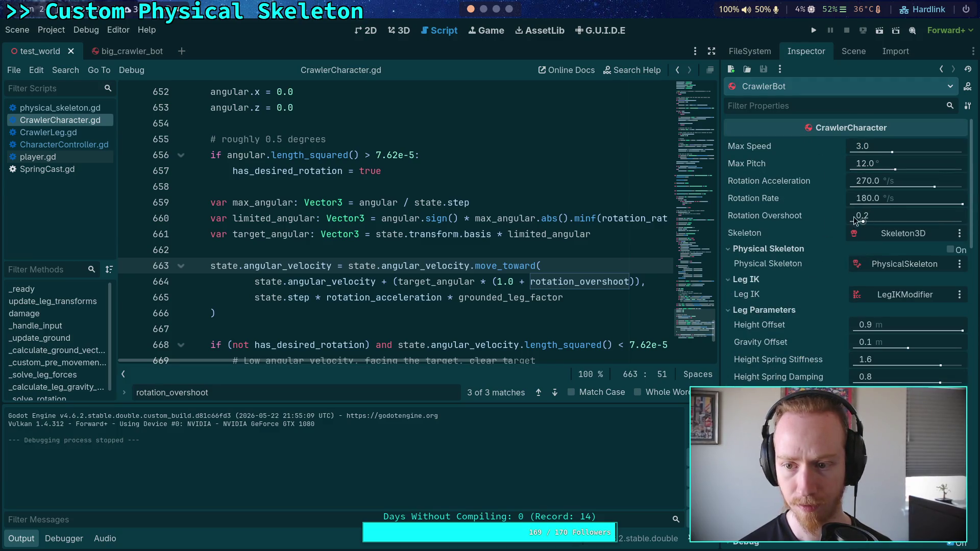
pyautogui.moveTo(797, 216)
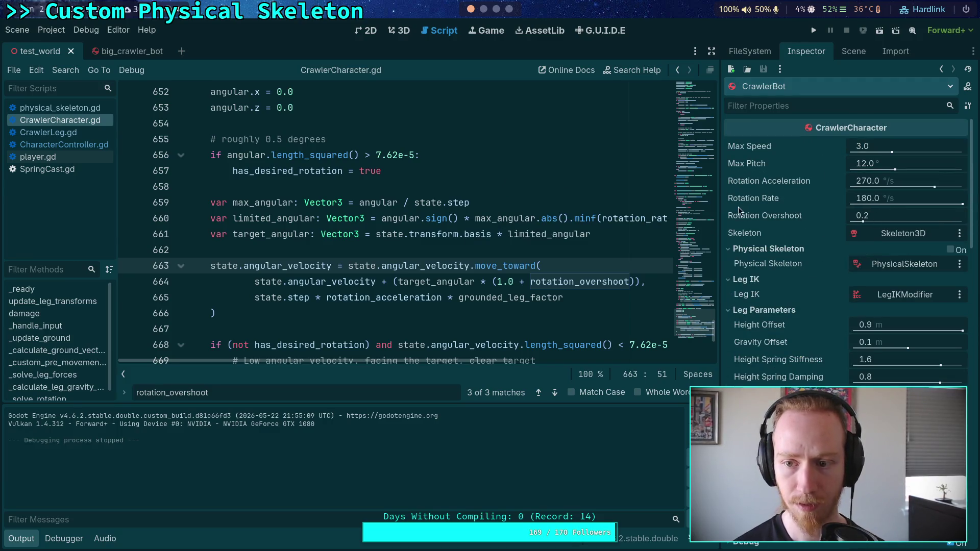
pyautogui.moveTo(750, 198)
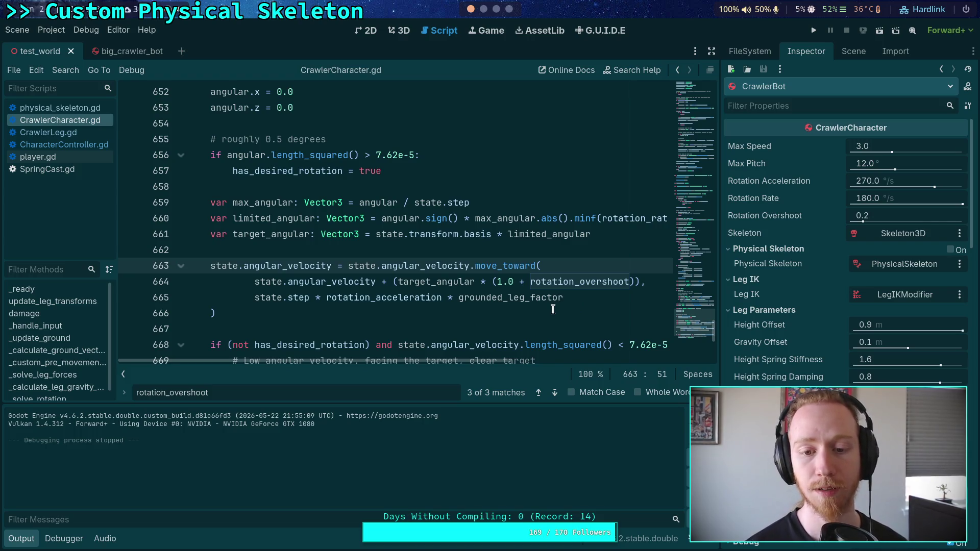
# - Select state.angular_velocity at the start of line 664
pyautogui.moveTo(431, 284)
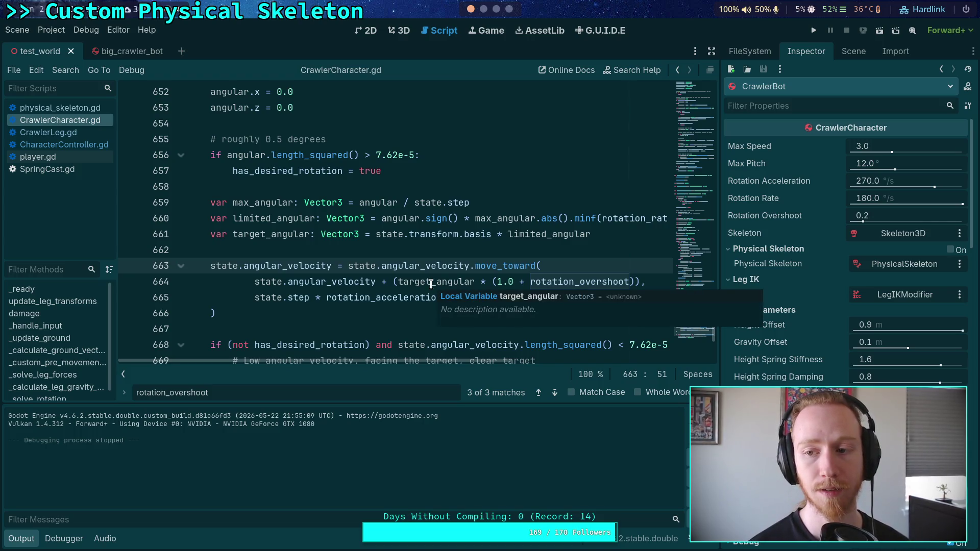
pyautogui.click(444, 254)
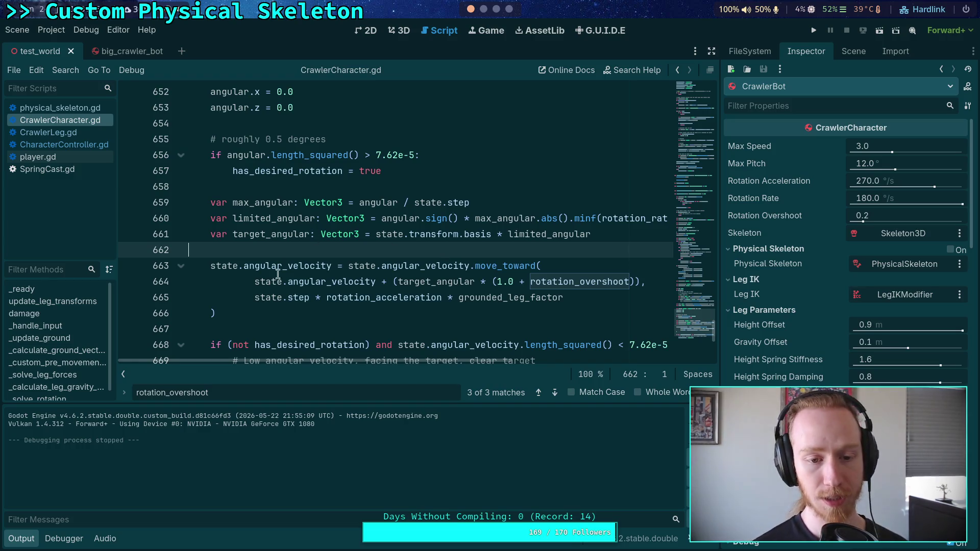
pyautogui.moveTo(255, 282); pyautogui.dragTo(397, 282)
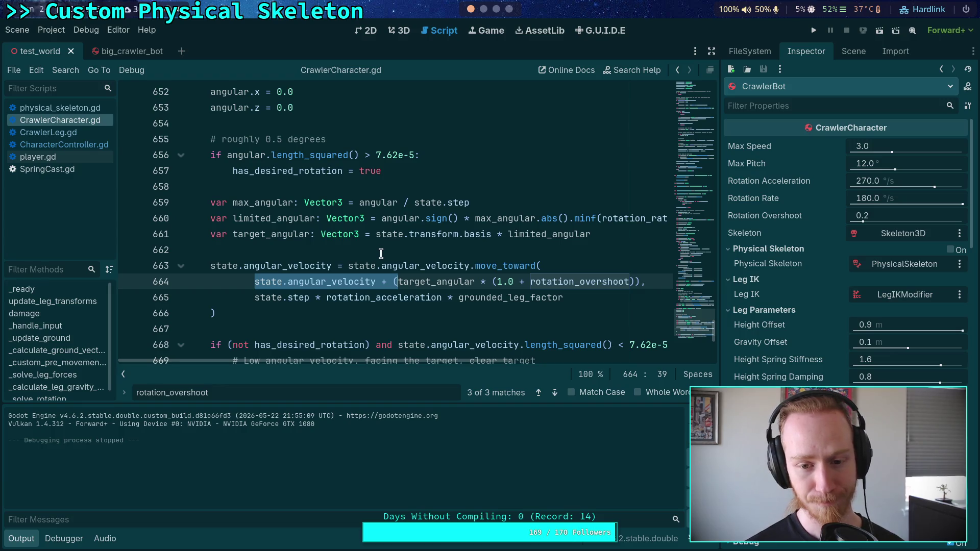
# - Change line 663 to += and strip state.angular_velocity + ( and its bracket from line 664
pyautogui.click(337, 266)
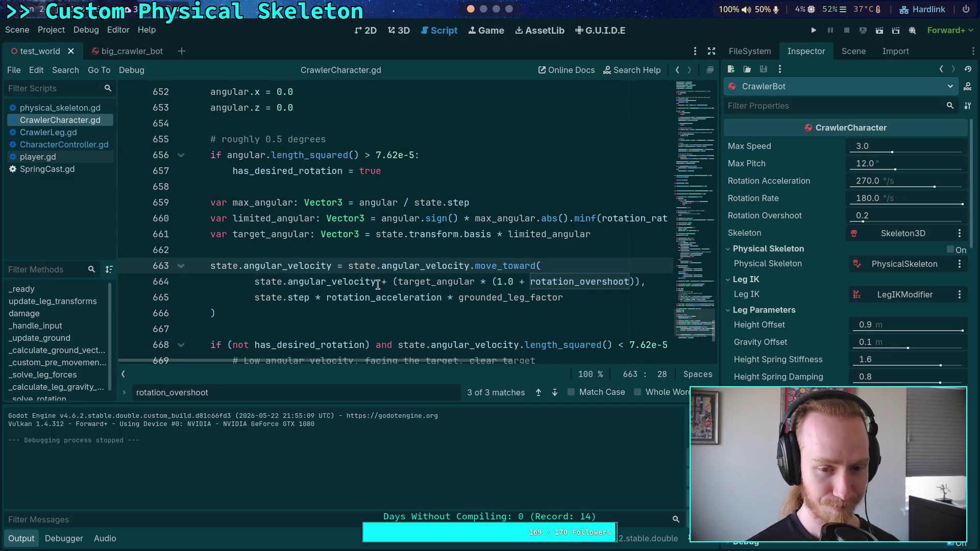
pyautogui.write('+')
pyautogui.moveTo(255, 284); pyautogui.dragTo(399, 282)
pyautogui.press('BackSpace')
pyautogui.click(499, 276)
pyautogui.press('BackSpace')
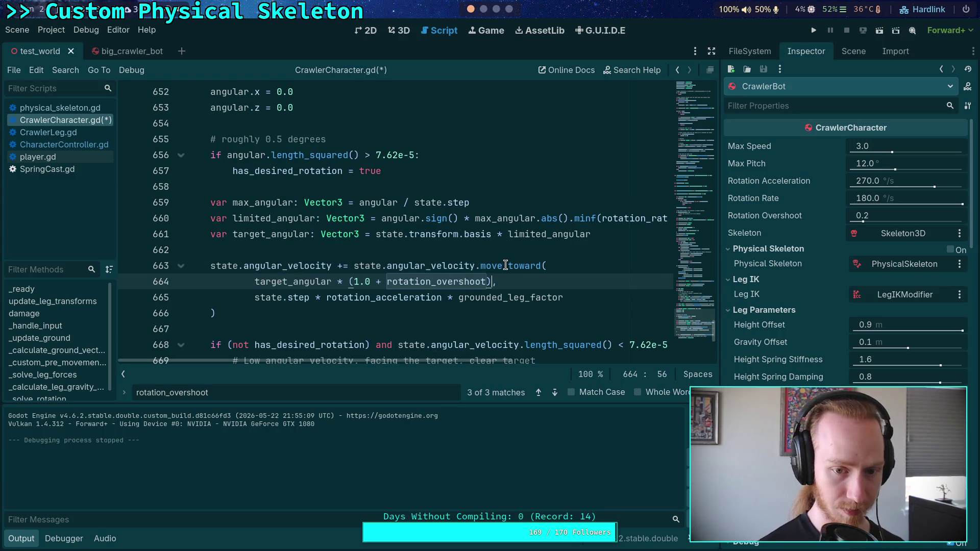
# - Save and run the game with F5, stop it with F8, then return before += on line 663
pyautogui.press('F5')
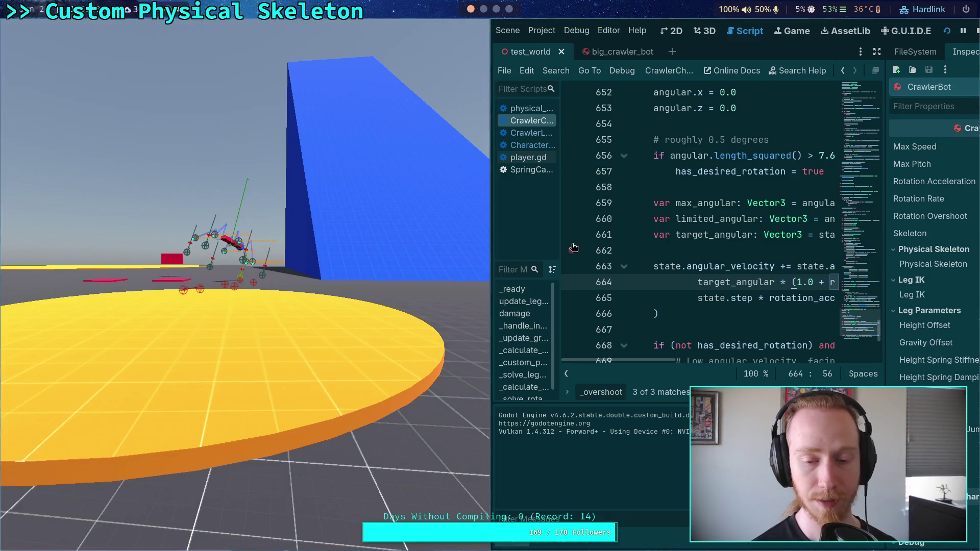
pyautogui.press('F8')
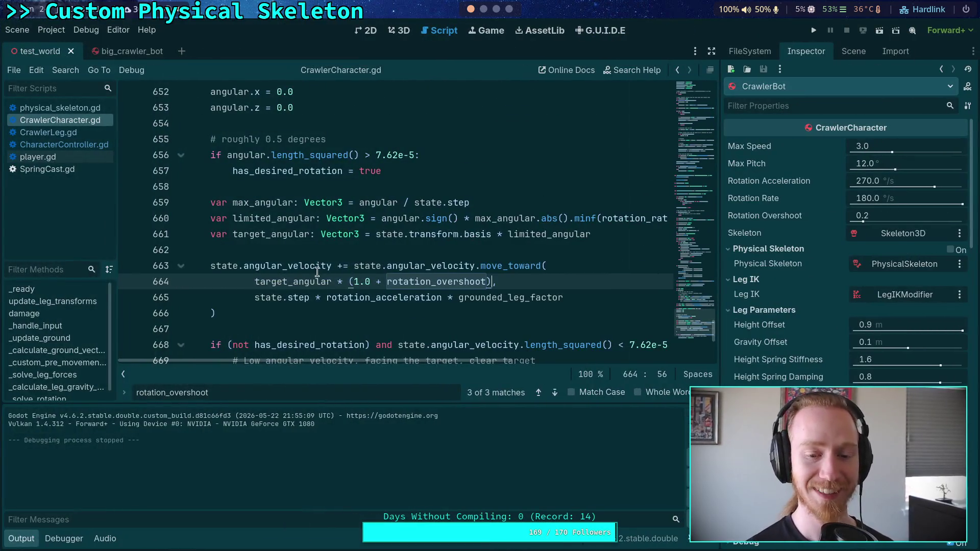
pyautogui.click(337, 267)
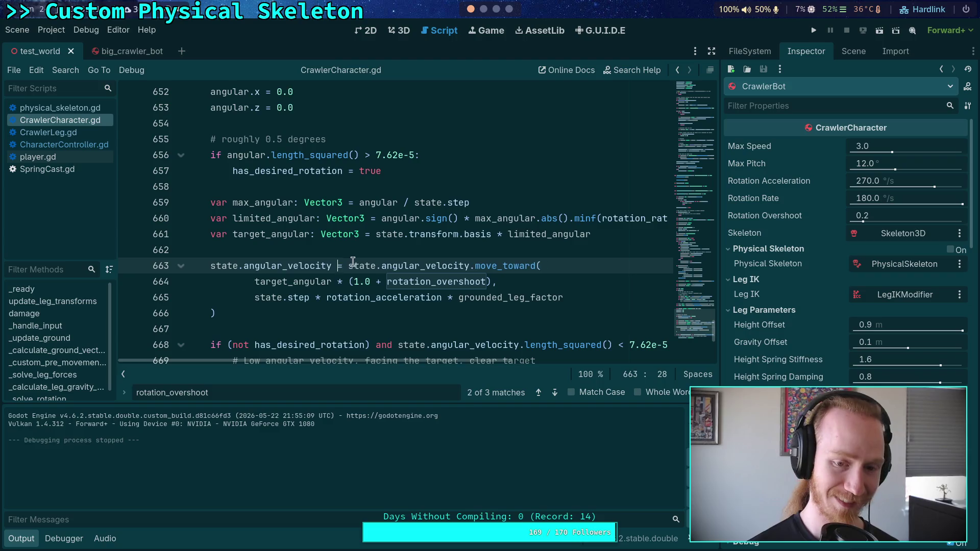
# - Change += to a plain = on line 663 and save the script
pyautogui.press('Delete')
pyautogui.press('Up')
pyautogui.hotkey('ctrl', 's')
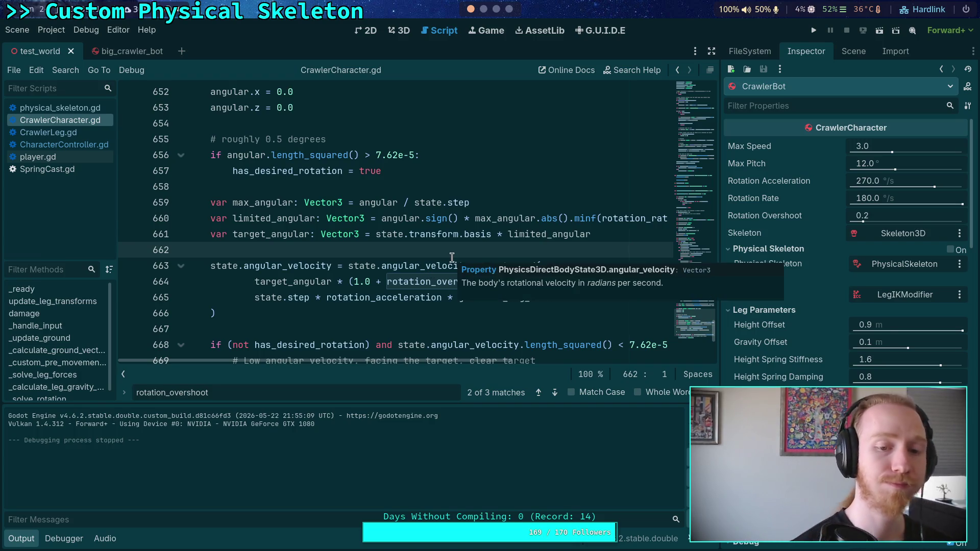
# - Close the angular_velocity documentation popup, hide the script list and methods panel, and widen the editor to full width
pyautogui.moveTo(333, 259)
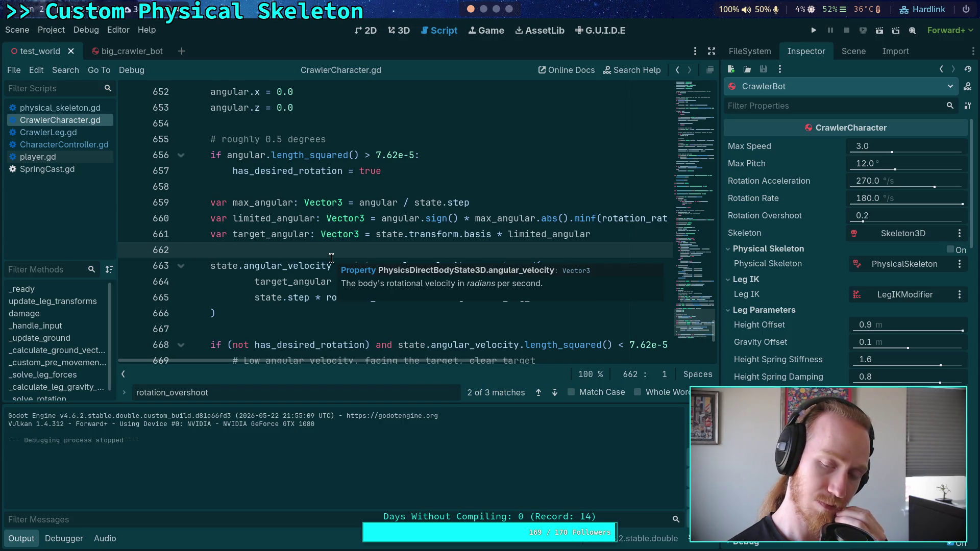
pyautogui.click(255, 282)
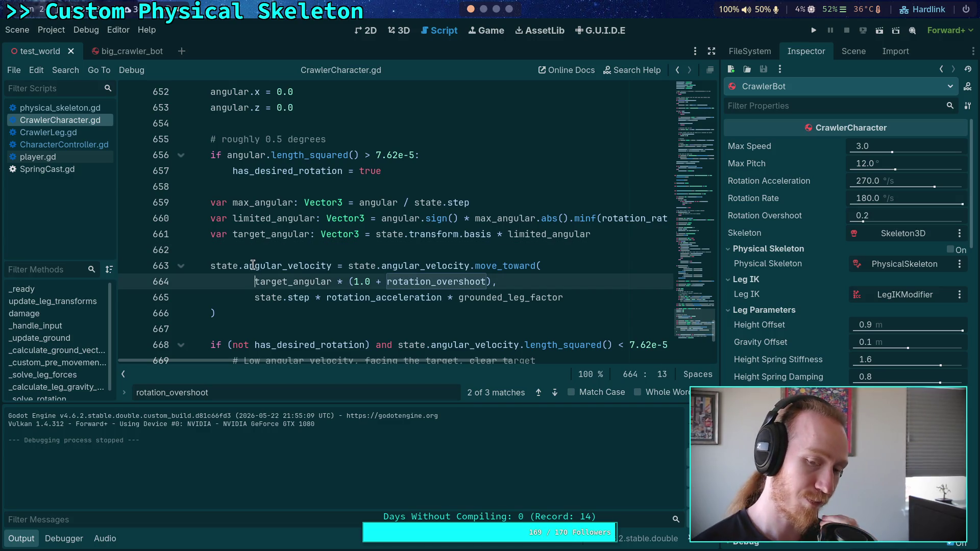
pyautogui.moveTo(253, 265)
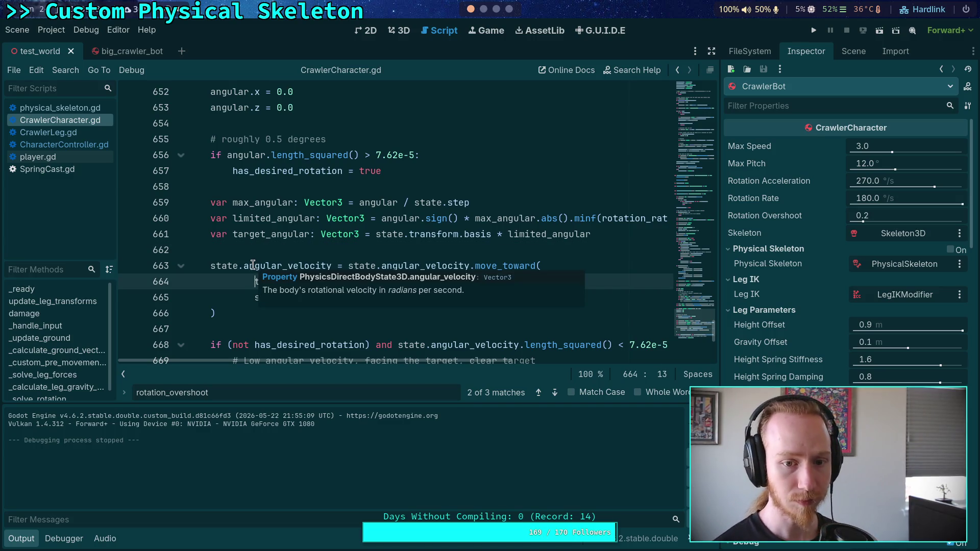
pyautogui.click(124, 375)
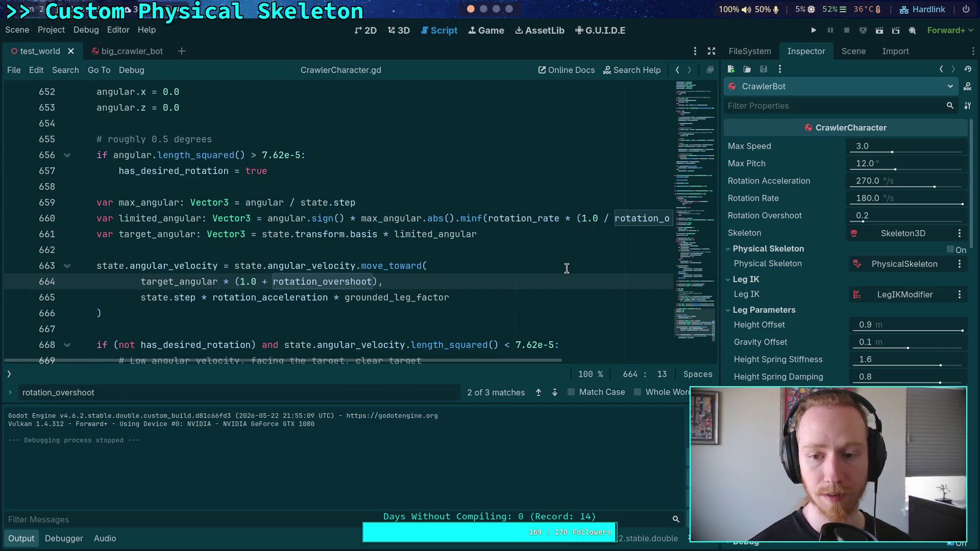
pyautogui.click(712, 53)
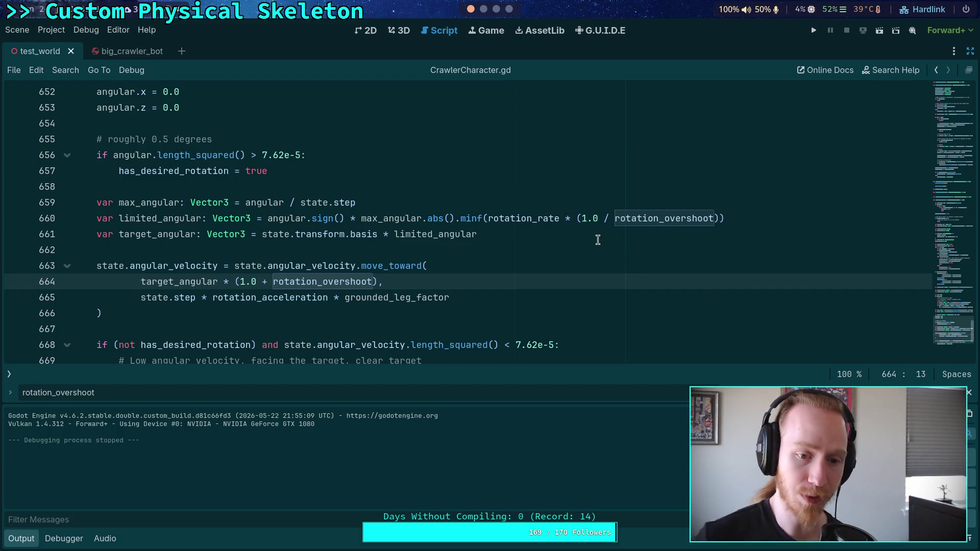
pyautogui.moveTo(272, 282); pyautogui.dragTo(235, 282)
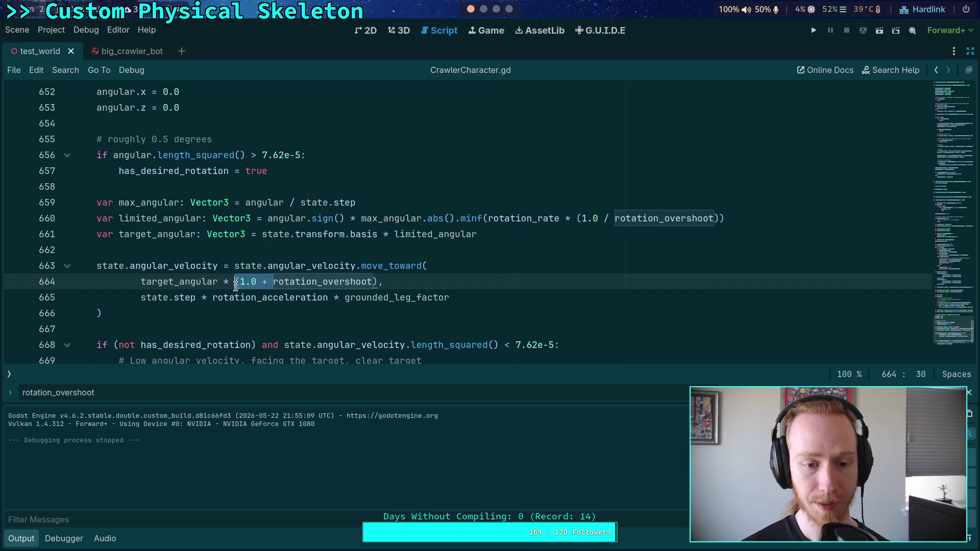
# - Strip '(1.0 + ' and its closing parenthesis so line 664 reads target_angular * rotation_overshoot
pyautogui.press('BackSpace')
pyautogui.click(337, 282)
pyautogui.press('BackSpace')
pyautogui.click(346, 251)
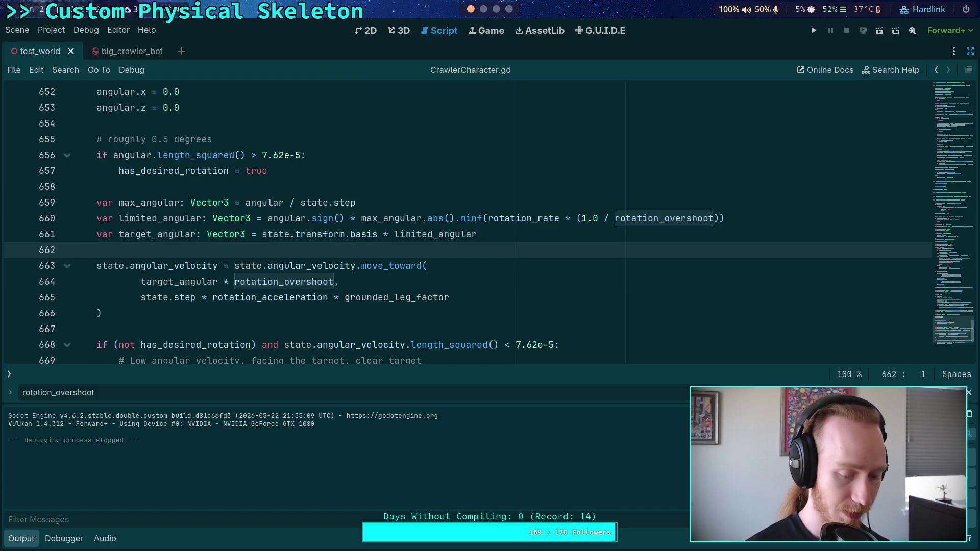
pyautogui.scroll(-1, 387, 256)
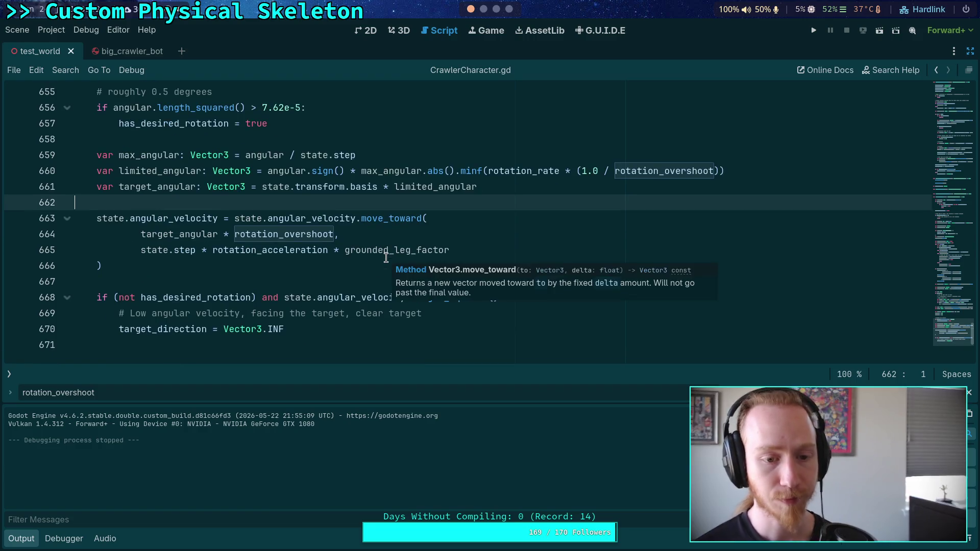
pyautogui.click(349, 282)
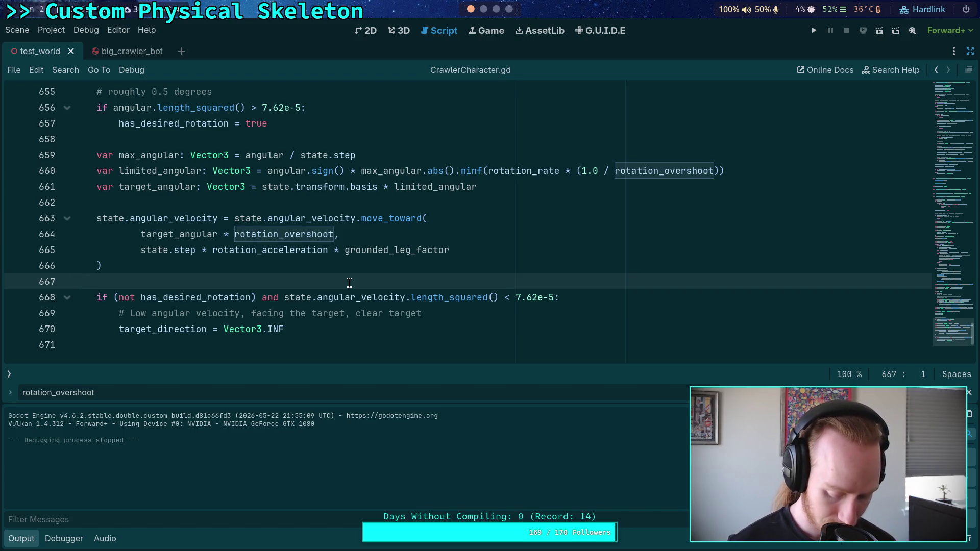
pyautogui.click(396, 209)
pyautogui.scroll(1, 570, 250)
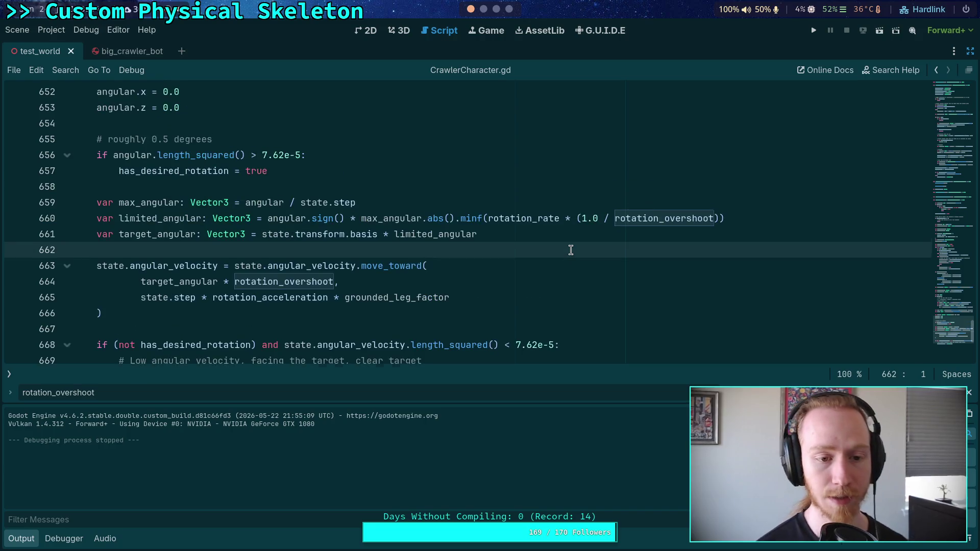
# - Start a new line: state.angular_velocity += target_angular * rotation_overshoot
pyautogui.press('Return')
pyautogui.press('Return')
pyautogui.press('Up')
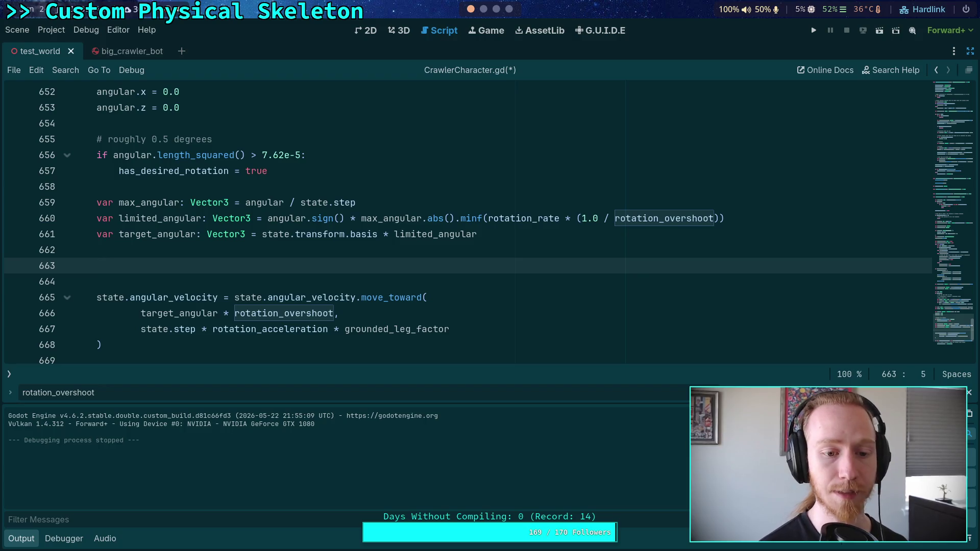
pyautogui.write('s')
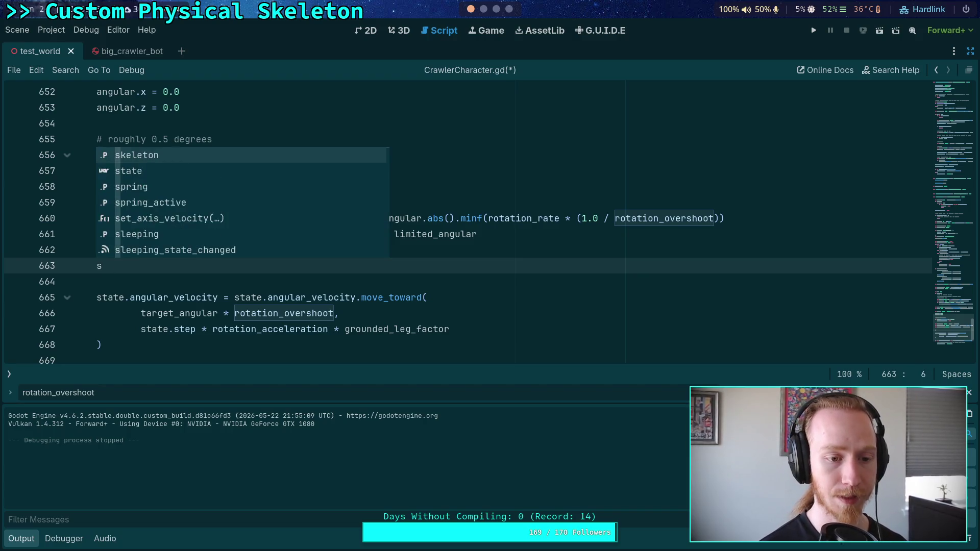
pyautogui.write('tate.angular_velocity ')
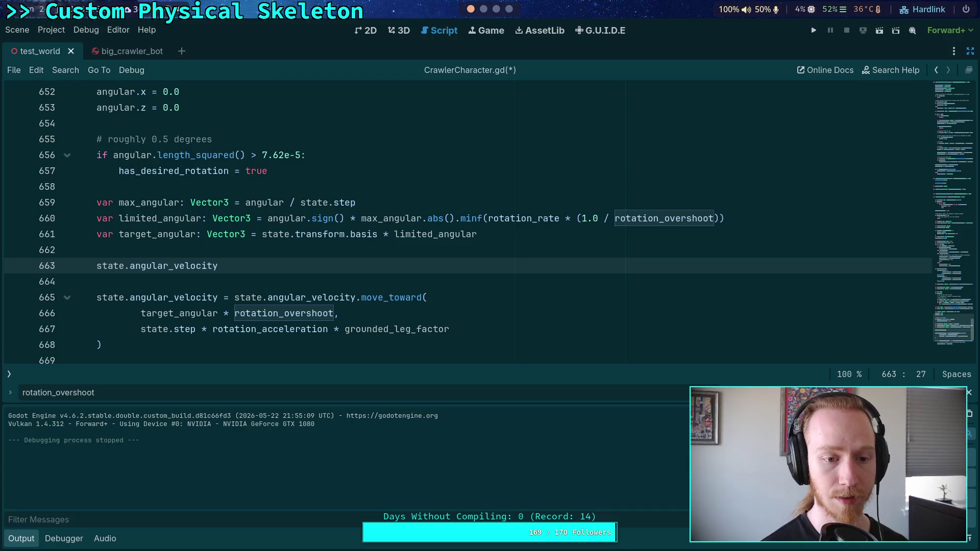
pyautogui.write('+= targ')
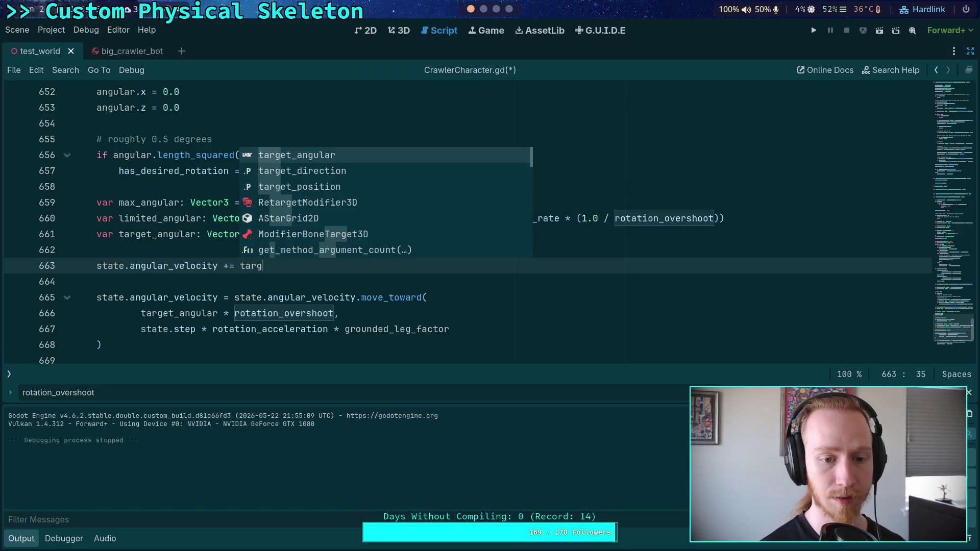
pyautogui.press('Return')
pyautogui.write('rot')
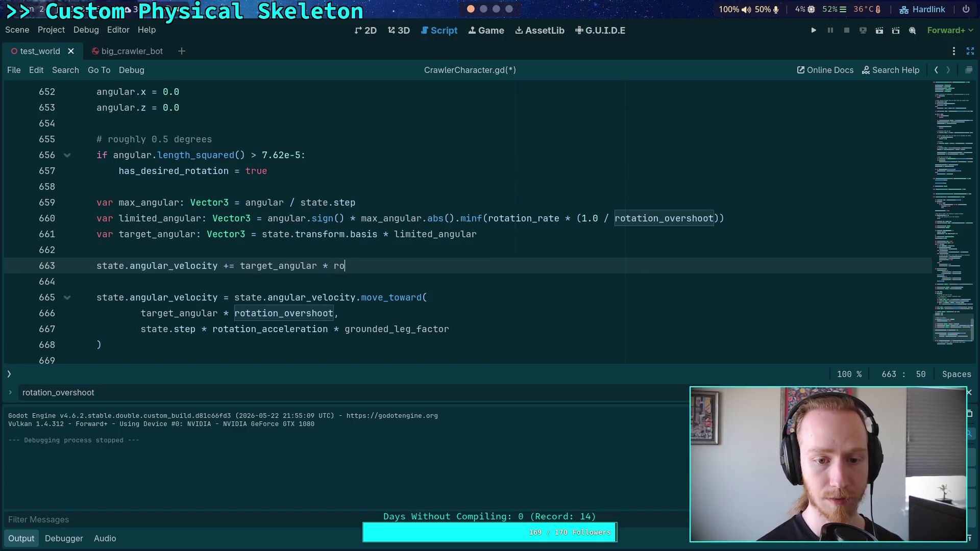
pyautogui.press('Down')
pyautogui.press('Return')
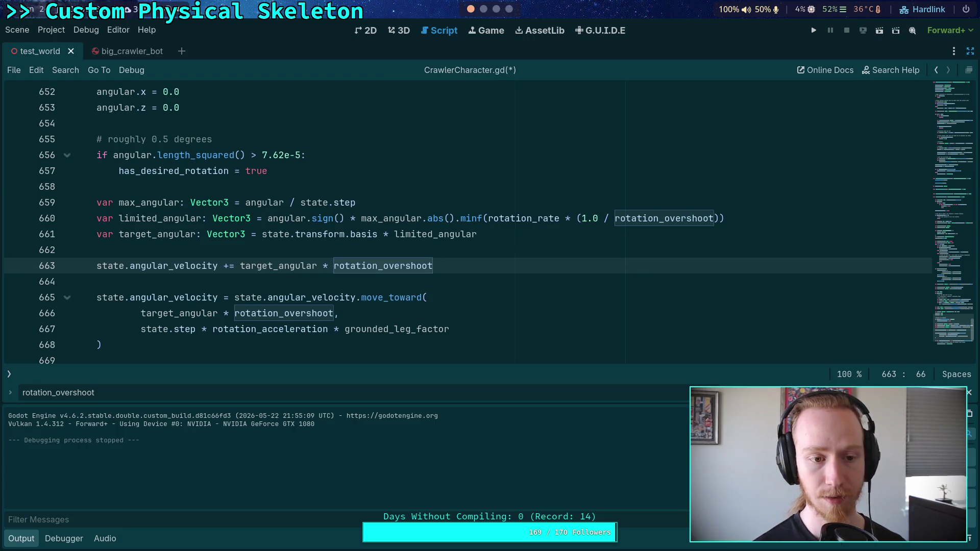
# - Extend the line with * state.step * rotation_acceleration * grounded_leg_factor
pyautogui.moveTo(314, 262)
pyautogui.write(' * state.ste')
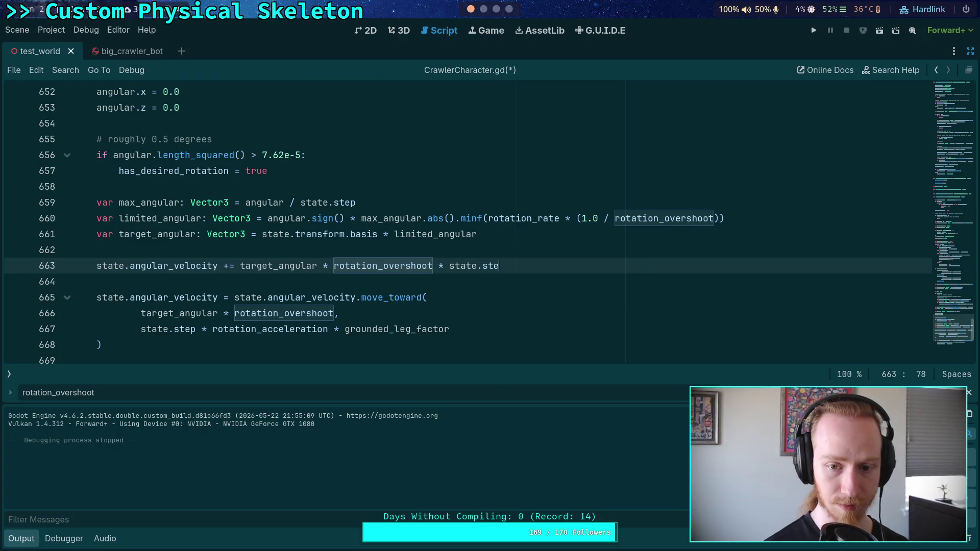
pyautogui.write('p * rotation_')
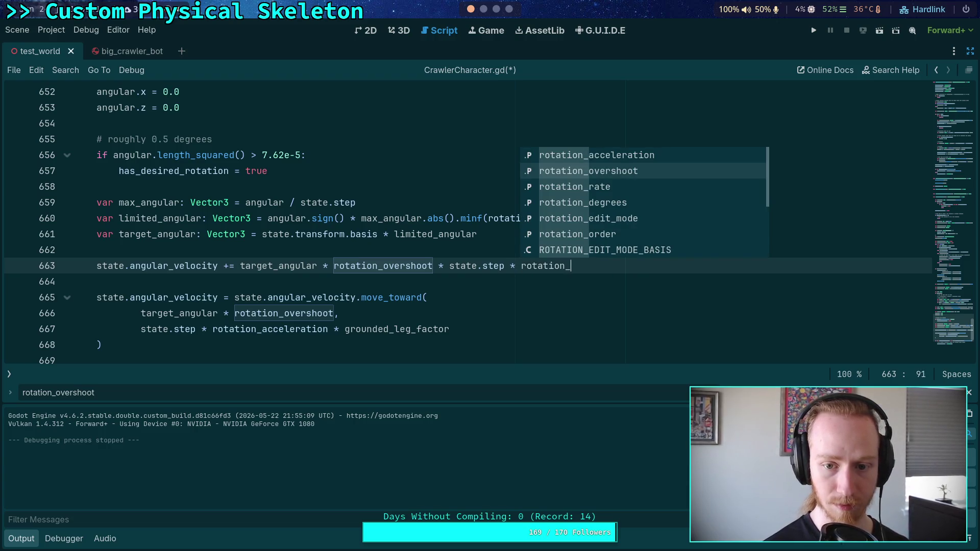
pyautogui.press('Up')
pyautogui.press('Return')
pyautogui.write('* grou')
pyautogui.press('Down')
pyautogui.press('Down')
pyautogui.press('Return')
# - Delete the old move_toward block below and save the script
pyautogui.moveTo(235, 342); pyautogui.dragTo(248, 284)
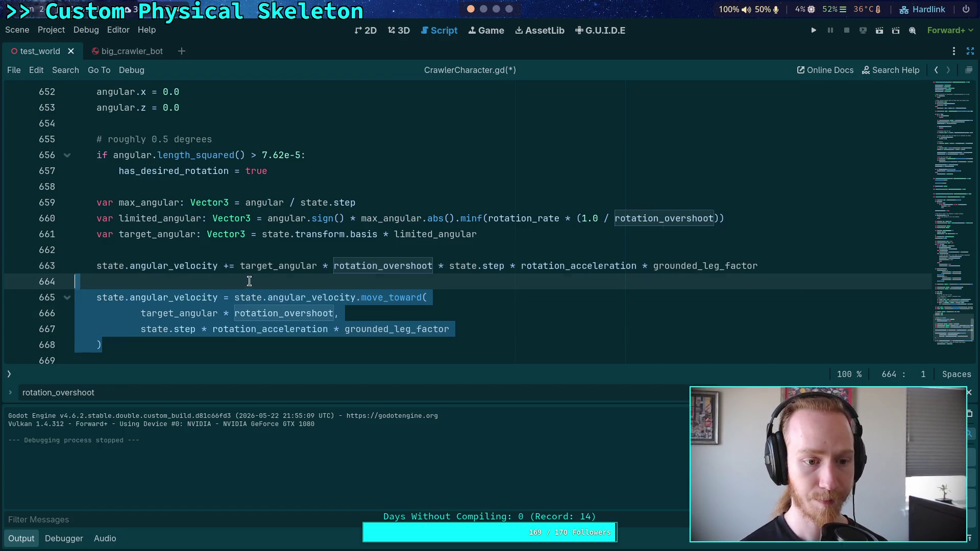
pyautogui.press('Delete')
pyautogui.hotkey('ctrl', 's')
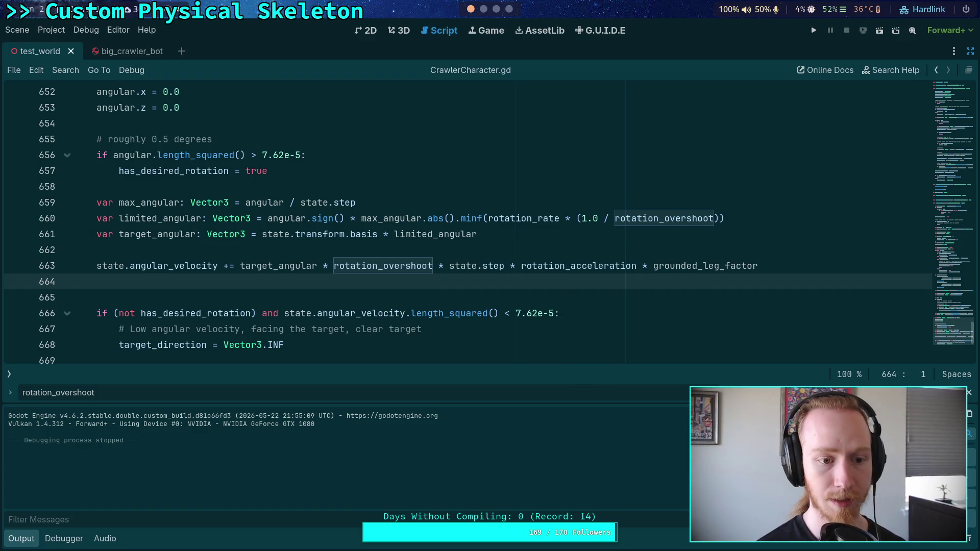
# - Run the project to test the crawler with the single-line rotation update
pyautogui.click(814, 30)
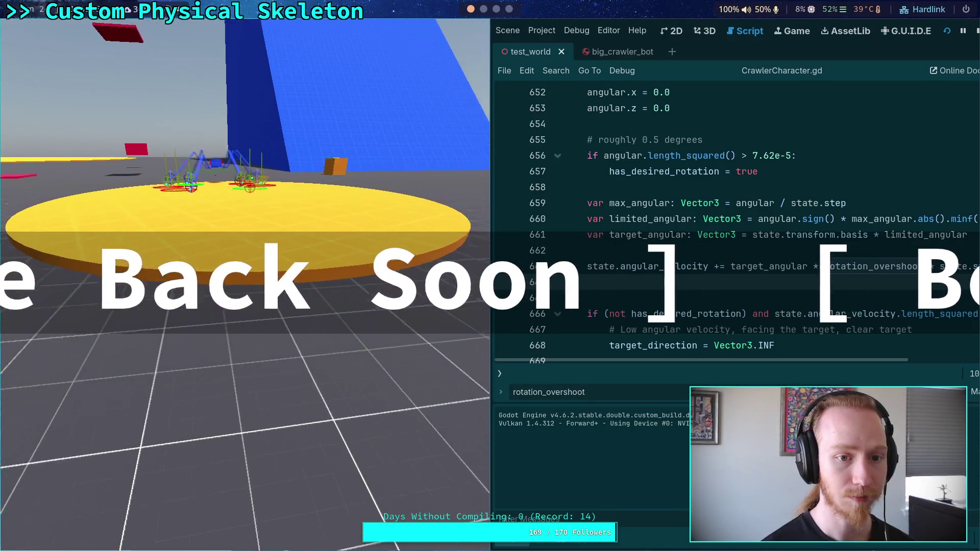
# - Stop the running game and relaunch it for a fresh crawler test run
pyautogui.click(976, 30)
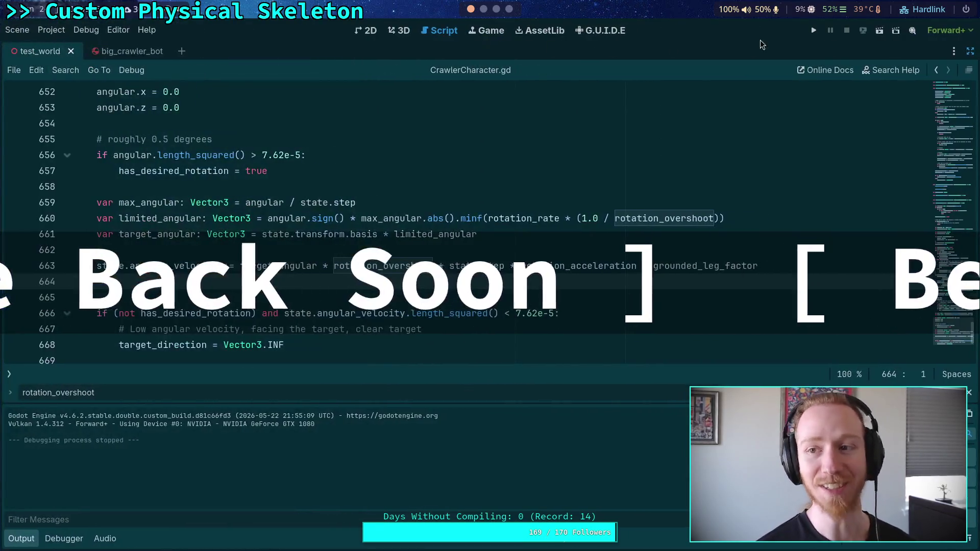
pyautogui.click(813, 31)
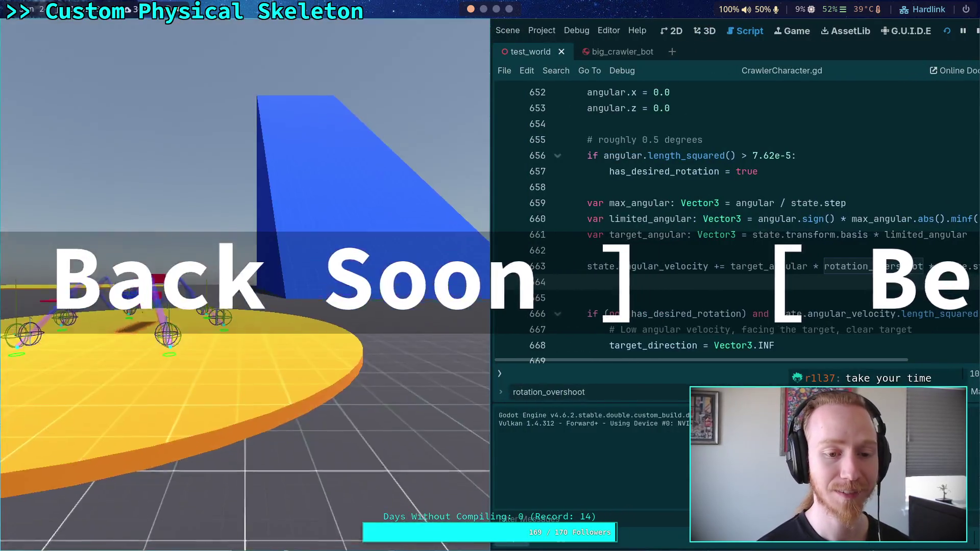